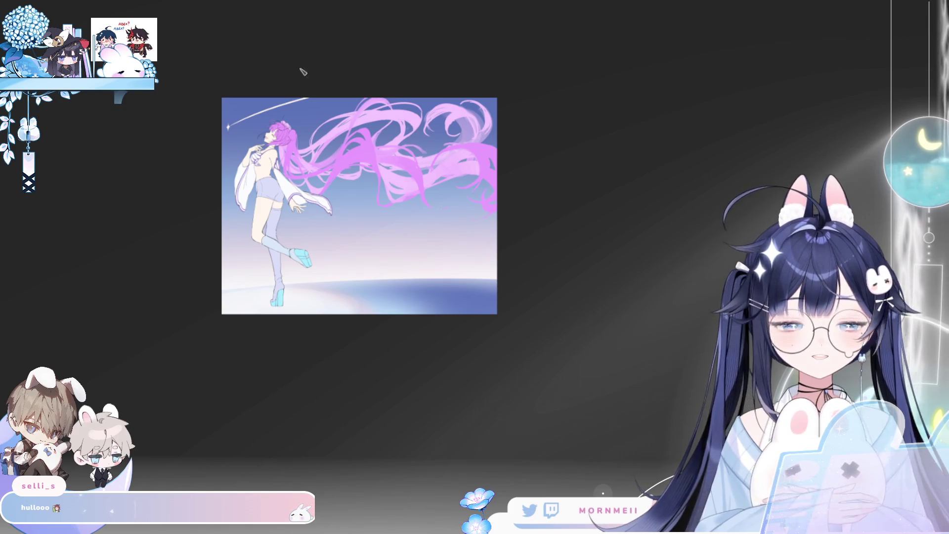
Step: Flip and refit the view repeatedly to check the shooting star placement
scroll(297, 53, up, 3)
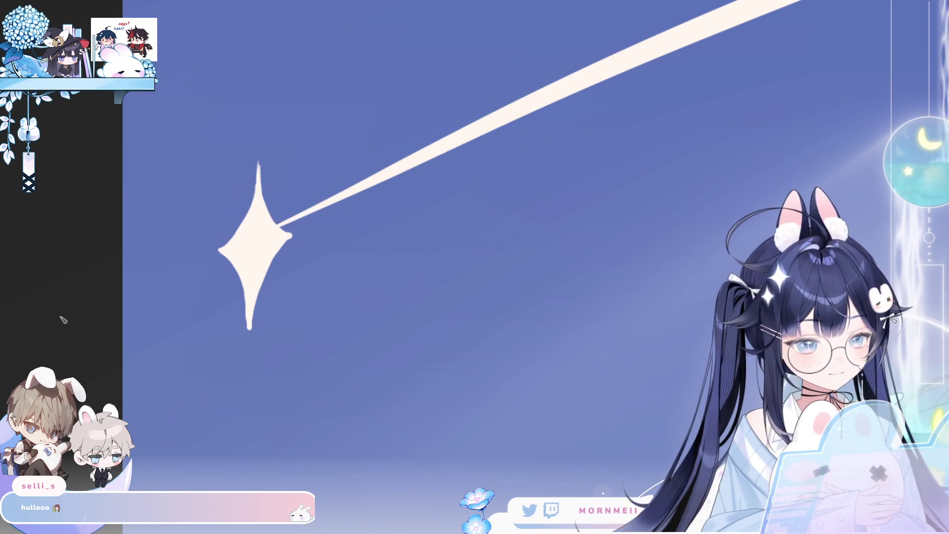
key(h)
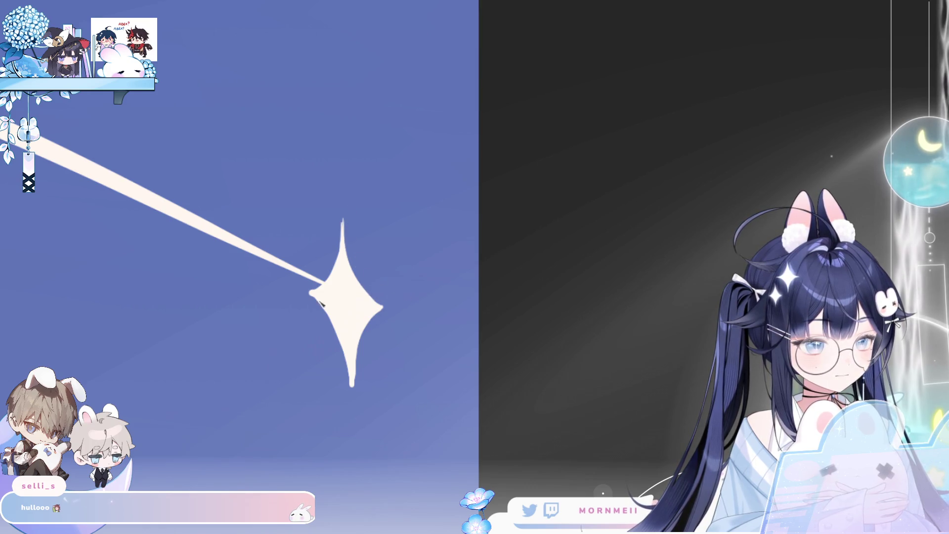
key(h)
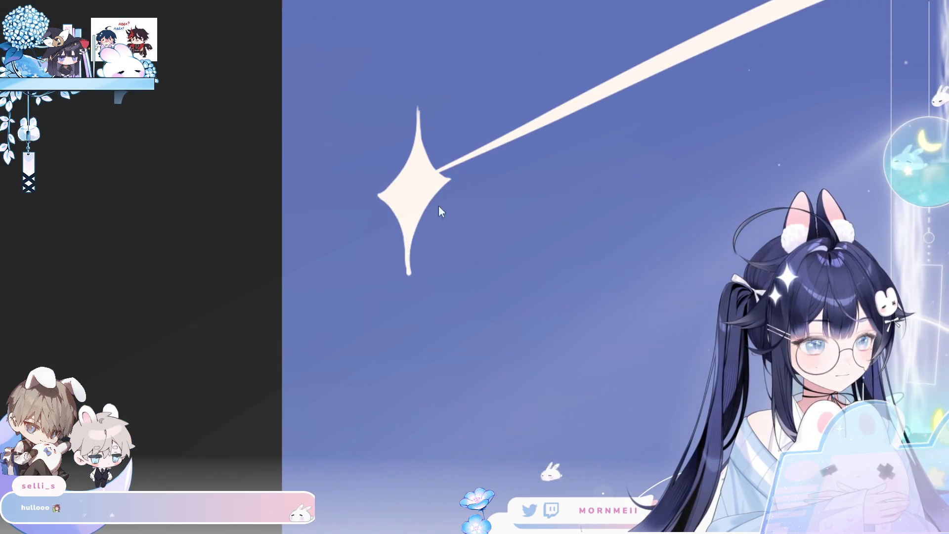
key(h)
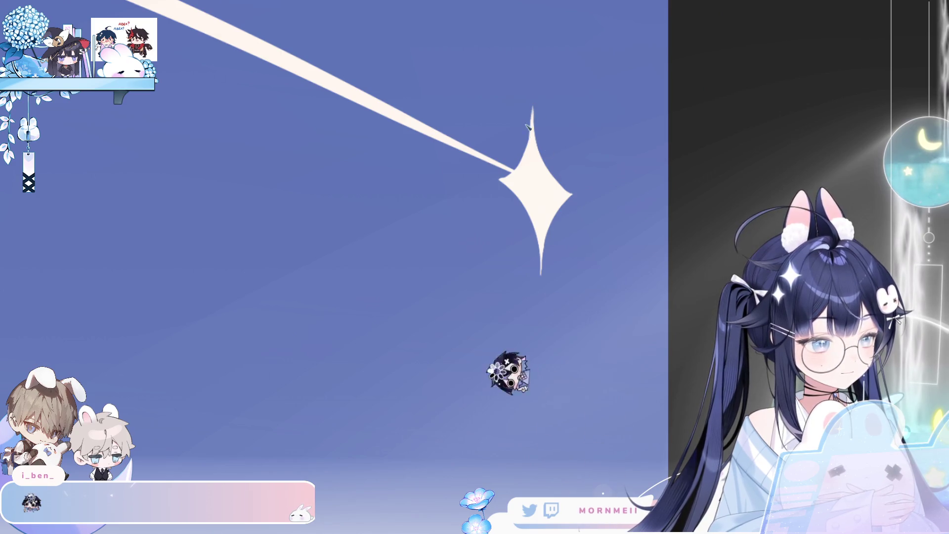
scroll(253, 452, down, 5)
key(h)
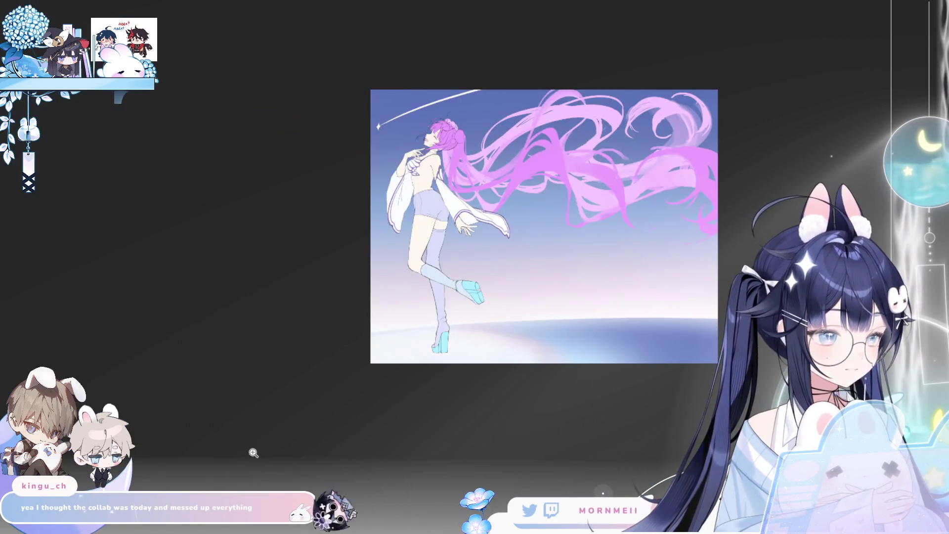
key(ctrl+0)
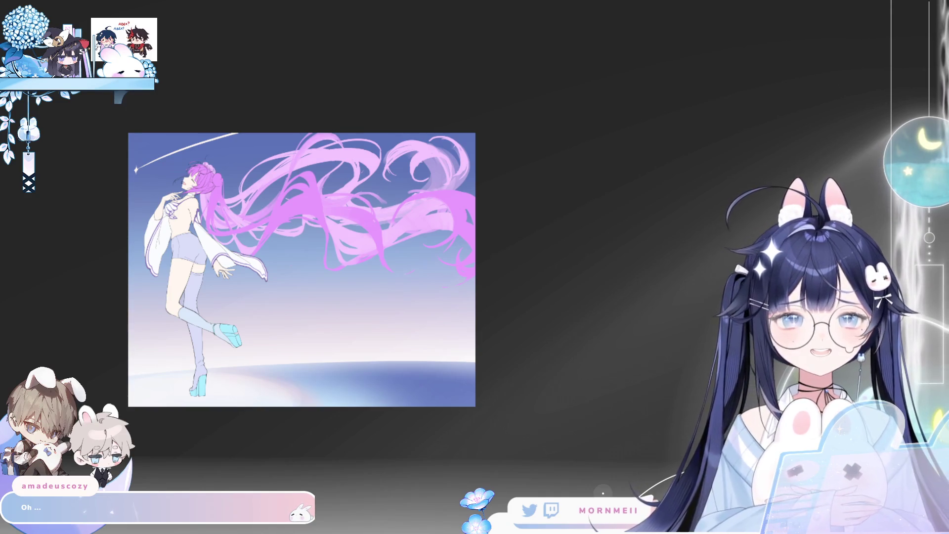
scroll(544, 330, up, 3)
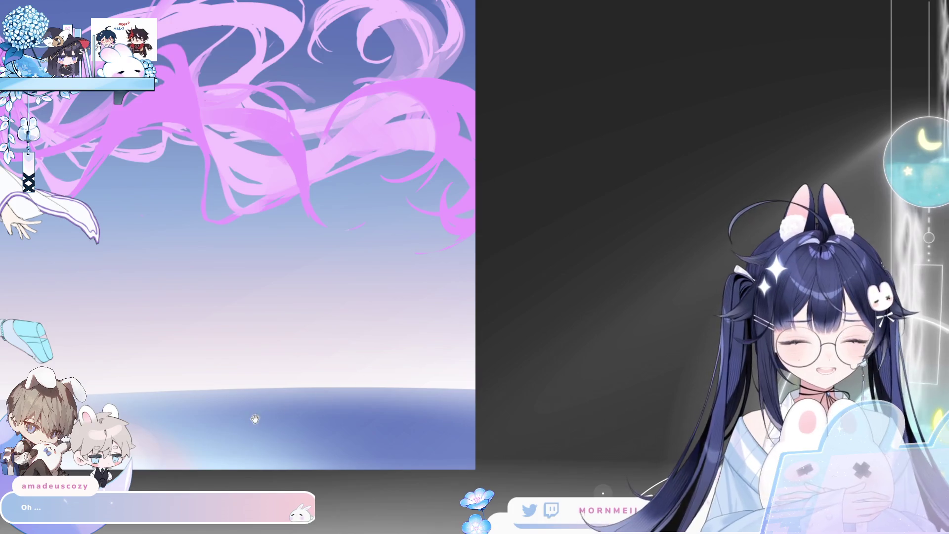
key(ctrl+0)
key(h)
key(h)
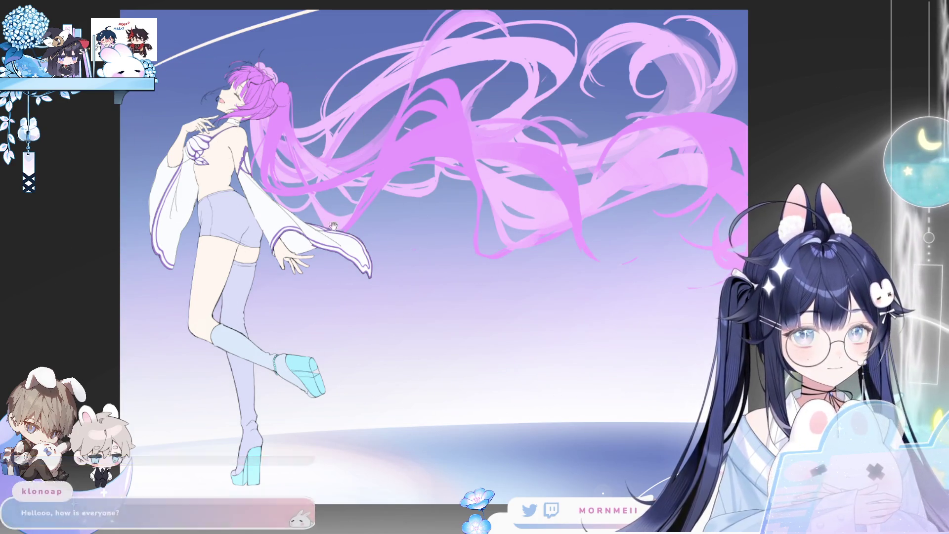
Step: Darken the top-left, star-and-head area and upper-right sky with soft dark navy strokes
drag(321, 336, 360, 393)
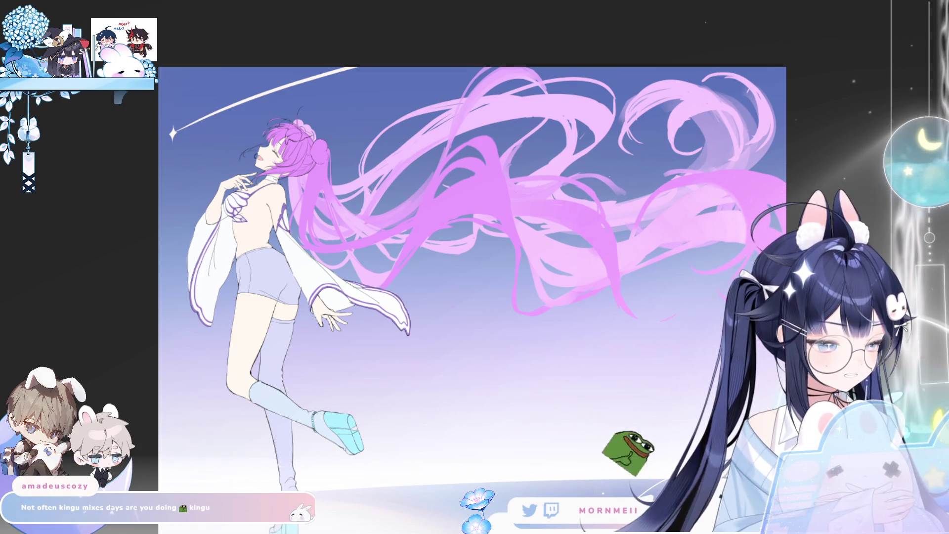
mouse_move(182, 119)
mouse_down()
mouse_move(254, 53)
mouse_move(445, 32)
mouse_move(415, 55)
mouse_up()
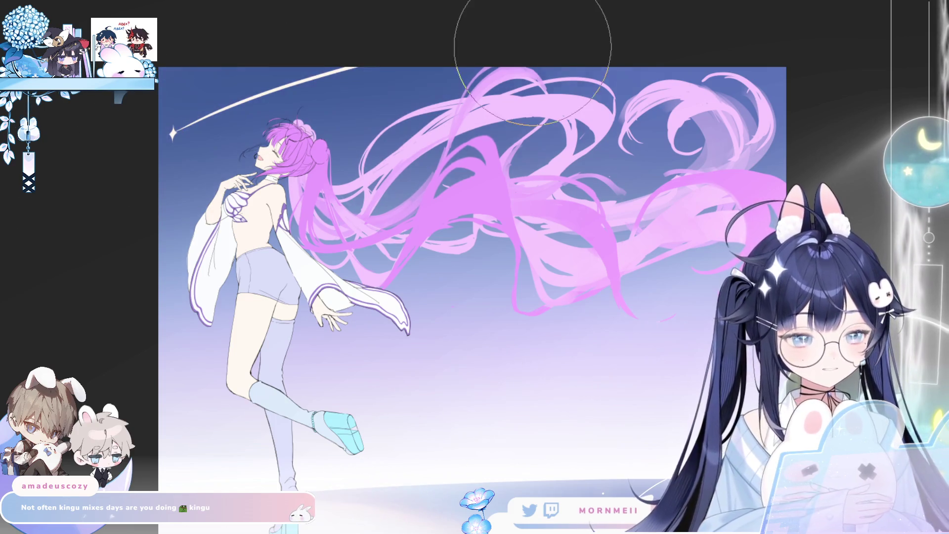
mouse_move(93, 131)
mouse_down()
mouse_move(361, 25)
mouse_move(275, 30)
mouse_up()
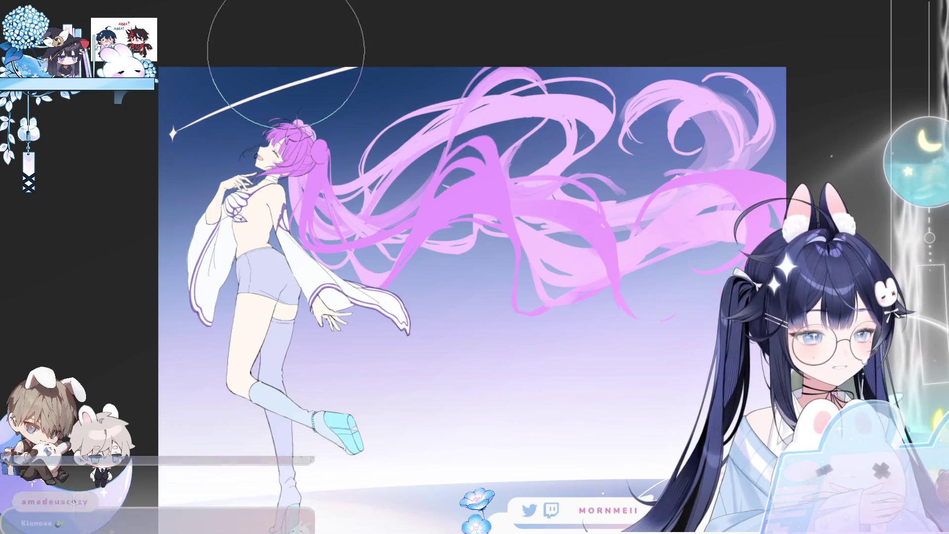
mouse_move(311, 56)
mouse_down()
mouse_move(663, 74)
mouse_move(425, 69)
mouse_move(690, 93)
mouse_up()
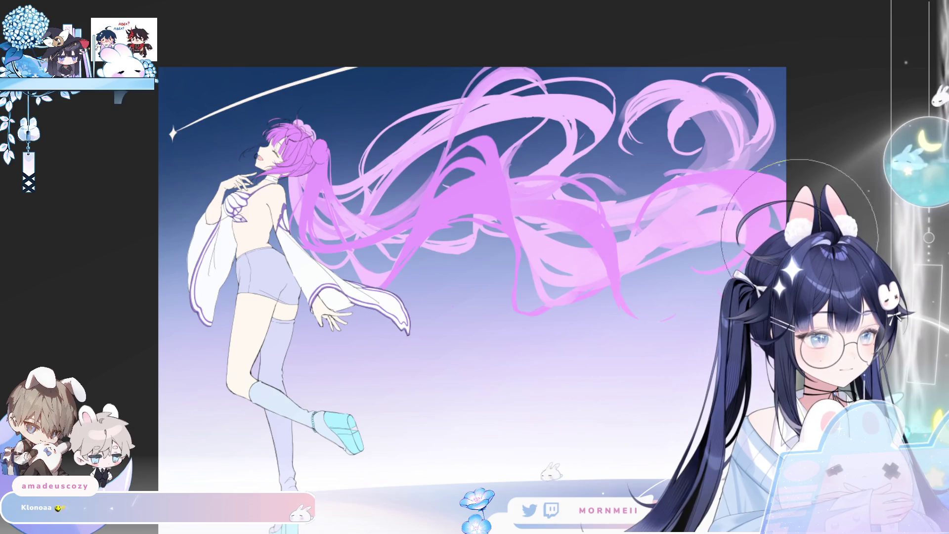
key(h)
key(h)
scroll(614, 339, down, 5)
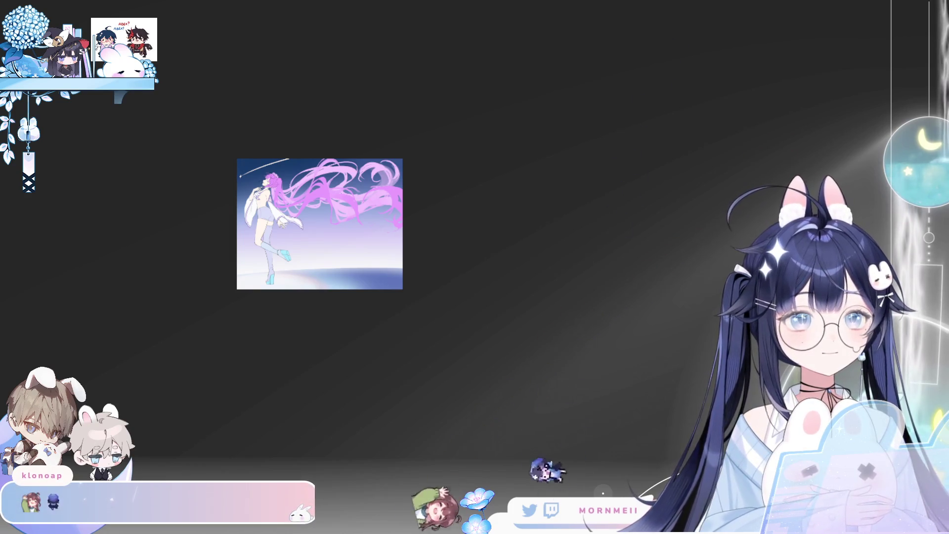
Step: Mirror the view and compare the sky with and without the blue ground shape
scroll(418, 383, up, 5)
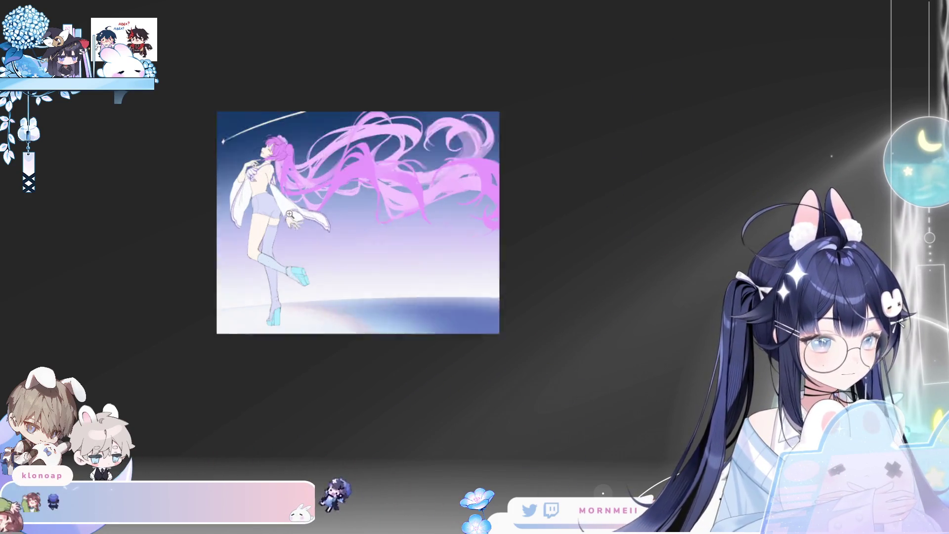
key(h)
key(h)
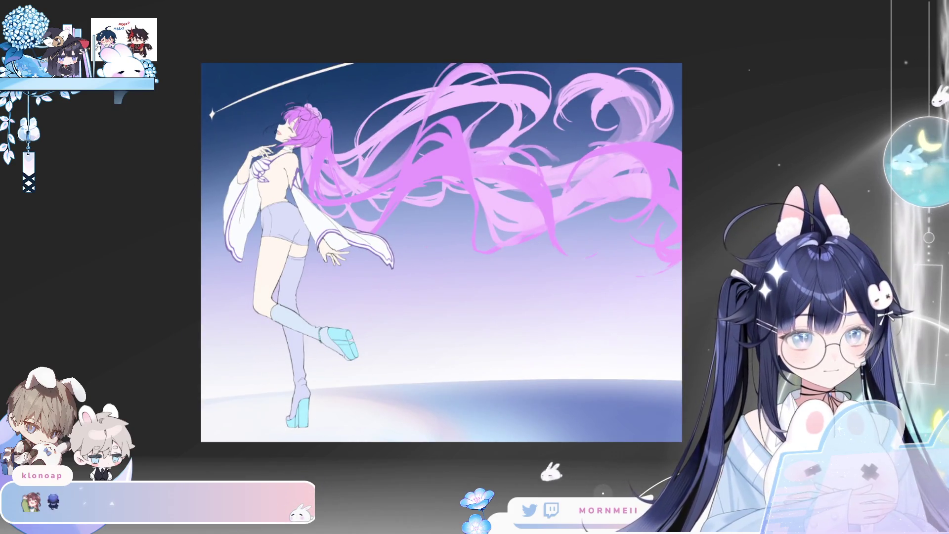
key(h)
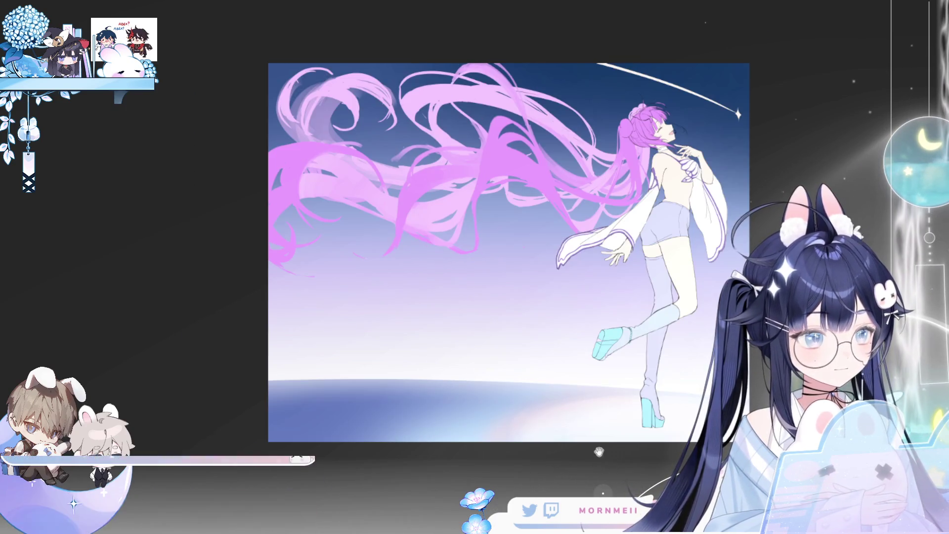
drag(590, 455, 421, 463)
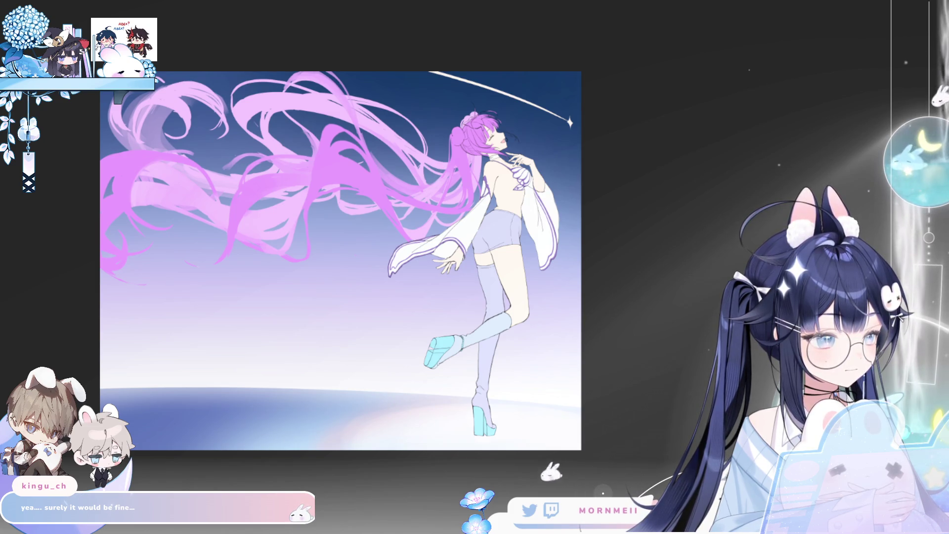
key(ctrl+z)
key(ctrl+y)
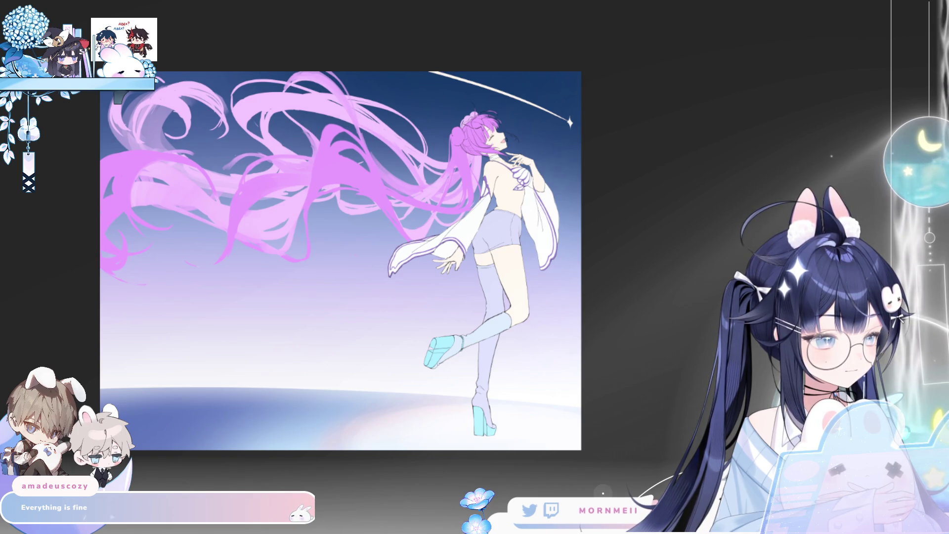
Step: Step back and forth through the left-half gradient fill and hair strokes, keeping both
key(ctrl+z)
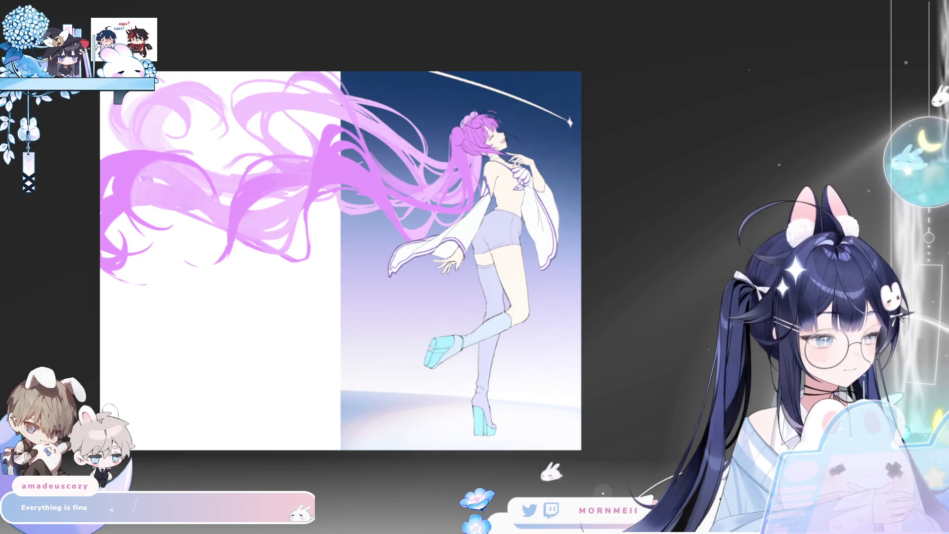
key(ctrl+z)
scroll(598, 254, up, 3)
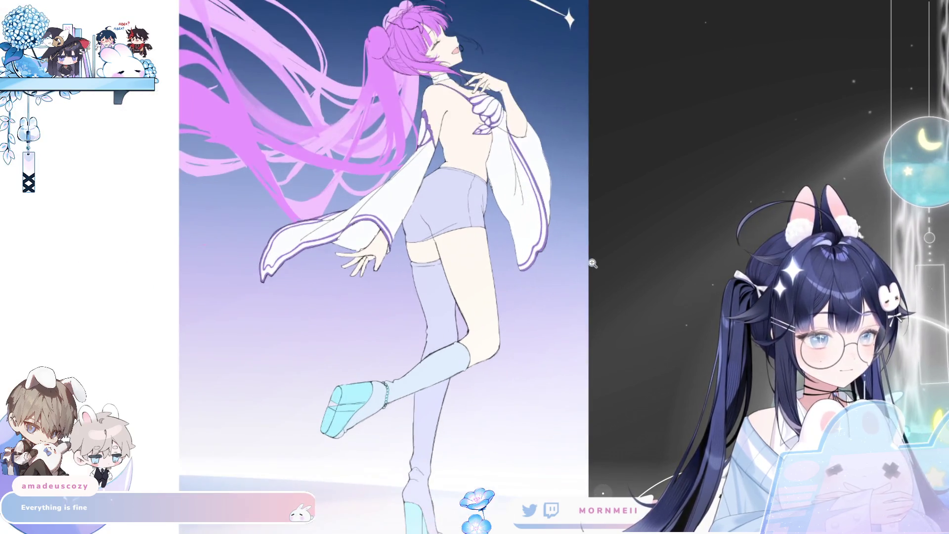
scroll(598, 257, down, 2)
key(h)
key(h)
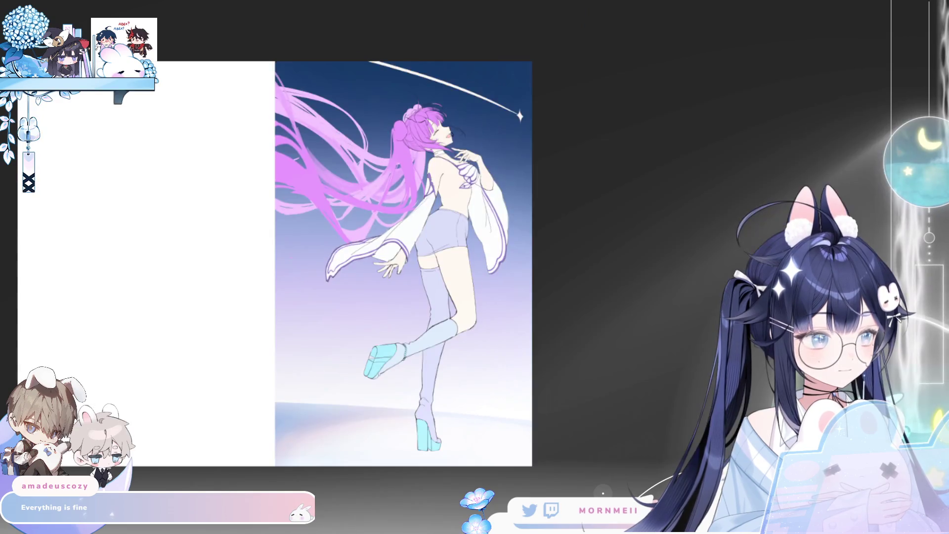
key(ctrl+y)
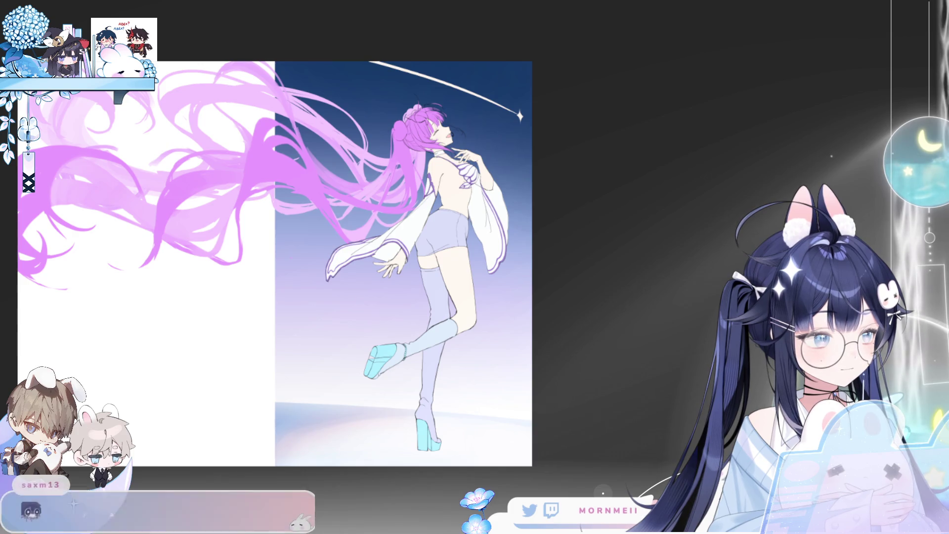
key(ctrl+z)
key(ctrl+y)
key(ctrl+y)
key(ctrl+minus)
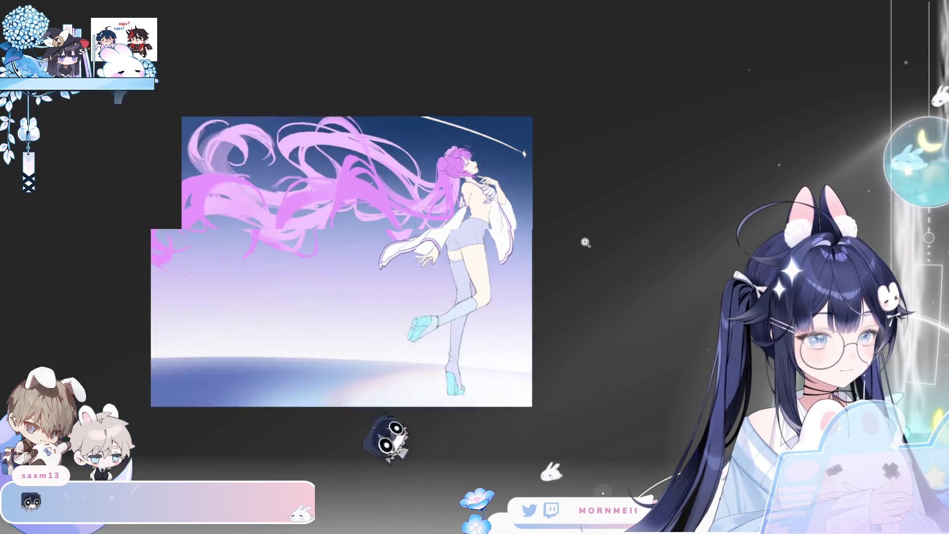
key(h)
key(h)
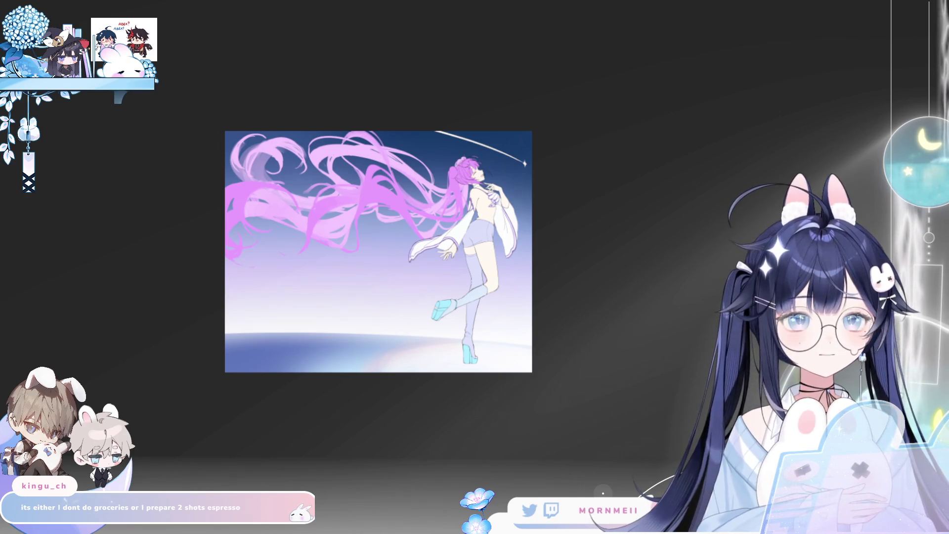
Step: Mirror the canvas and zoom in on the long pink hair
key(h)
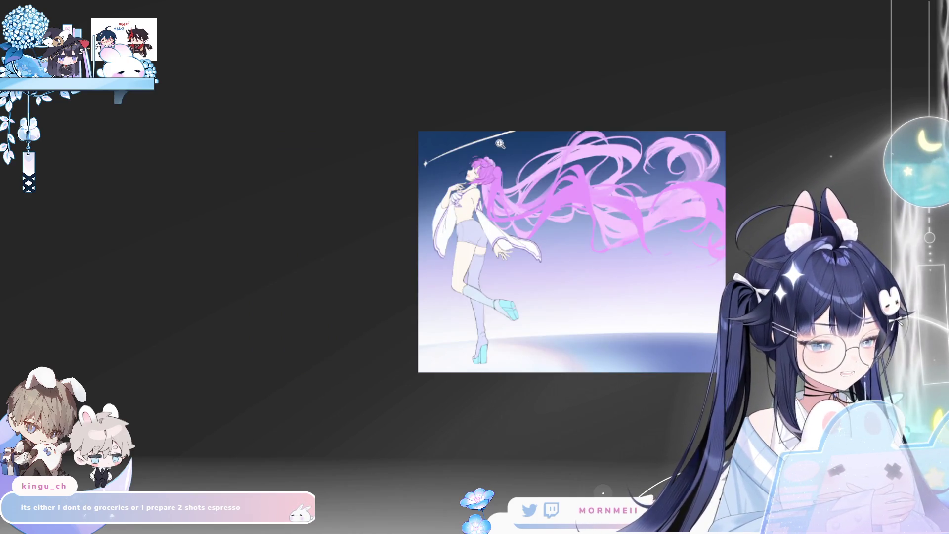
click(499, 143)
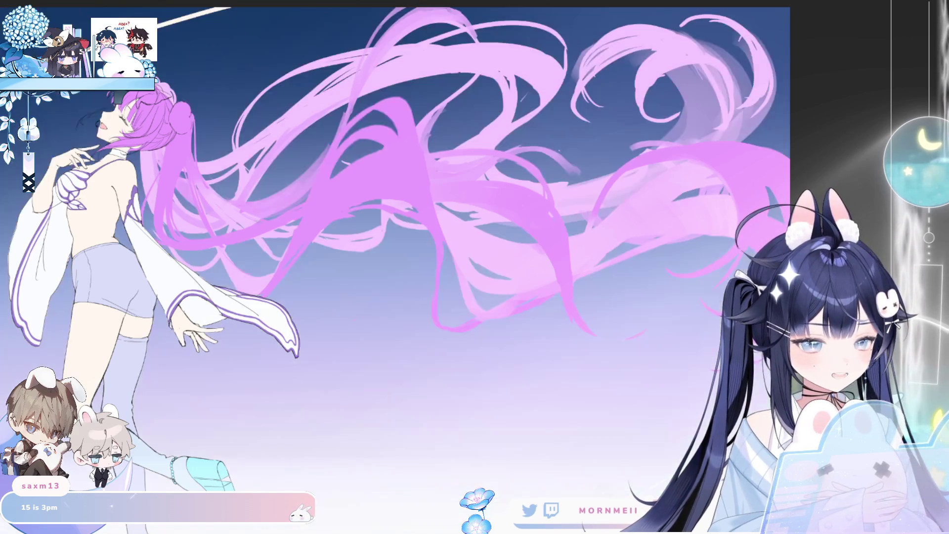
Step: Reframe on the figure, then paint a white cloud stroke along the horizon beneath the foot
key(ctrl+minus)
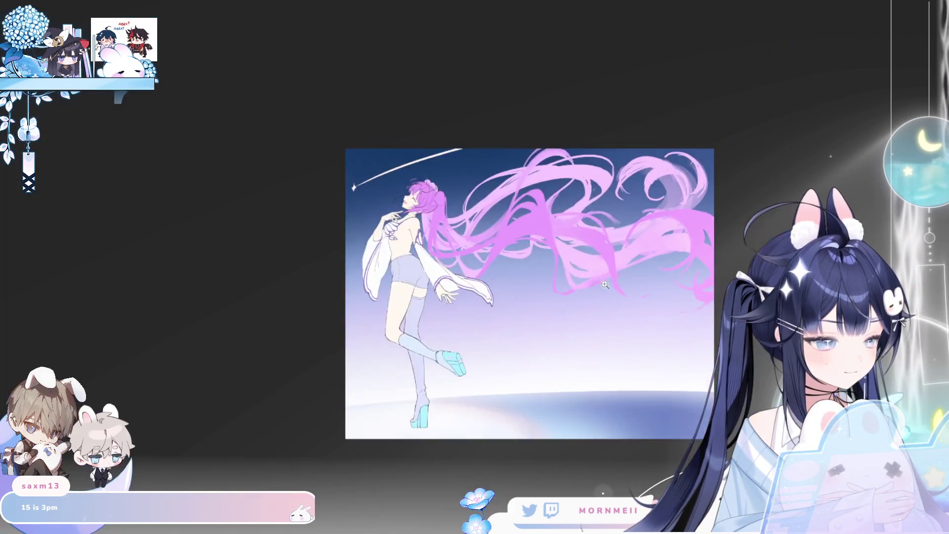
key(h)
key(h)
click(492, 349)
drag(492, 349, 429, 294)
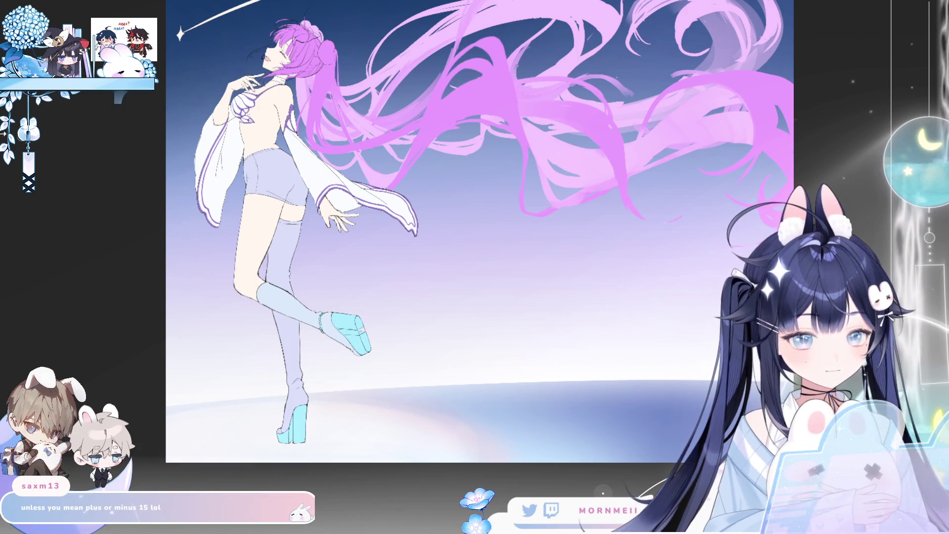
key(ctrl+minus)
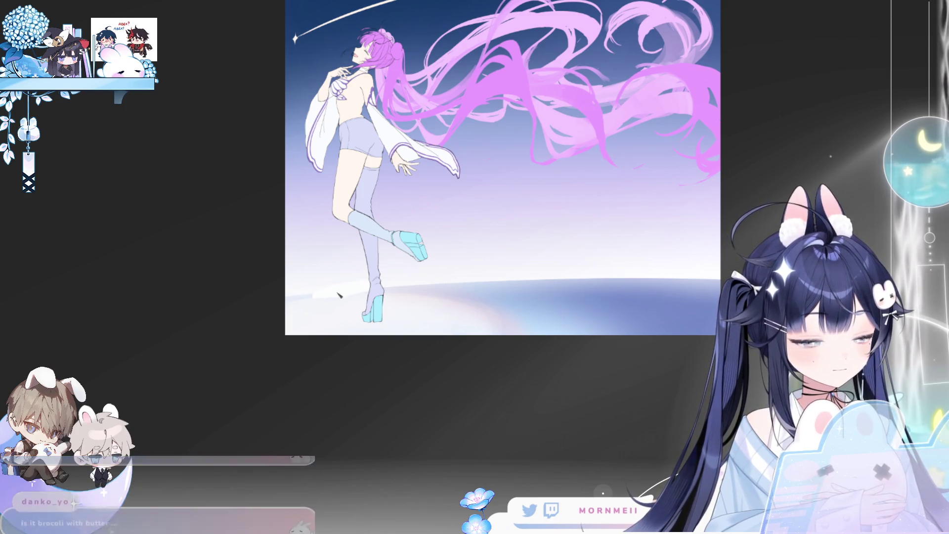
mouse_move(390, 287)
mouse_down()
mouse_move(482, 274)
mouse_move(450, 312)
mouse_move(531, 295)
mouse_up()
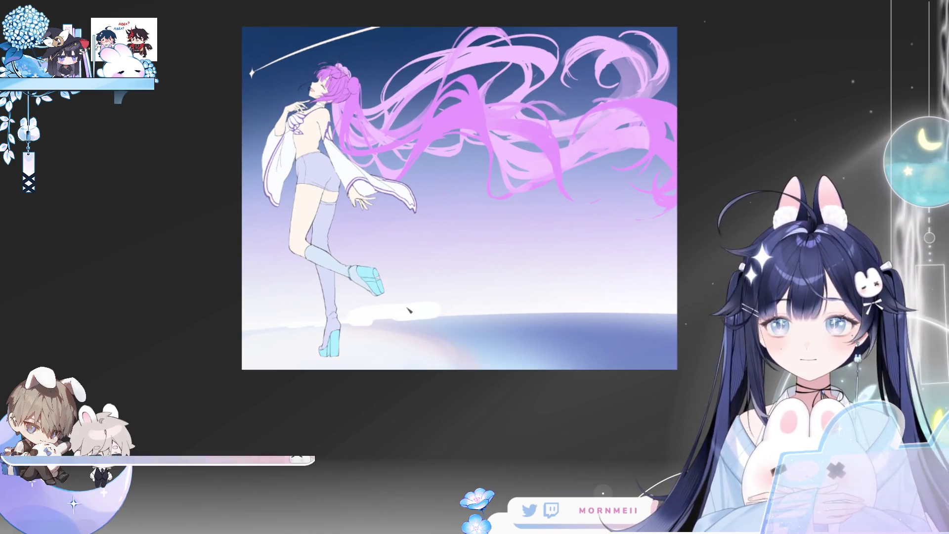
Step: Undo the hooked stroke and paint soft white cloud banks along the horizon, plus a left-edge puff
key(ctrl+z)
mouse_move(416, 296)
mouse_down()
mouse_move(484, 285)
mouse_move(531, 299)
mouse_up()
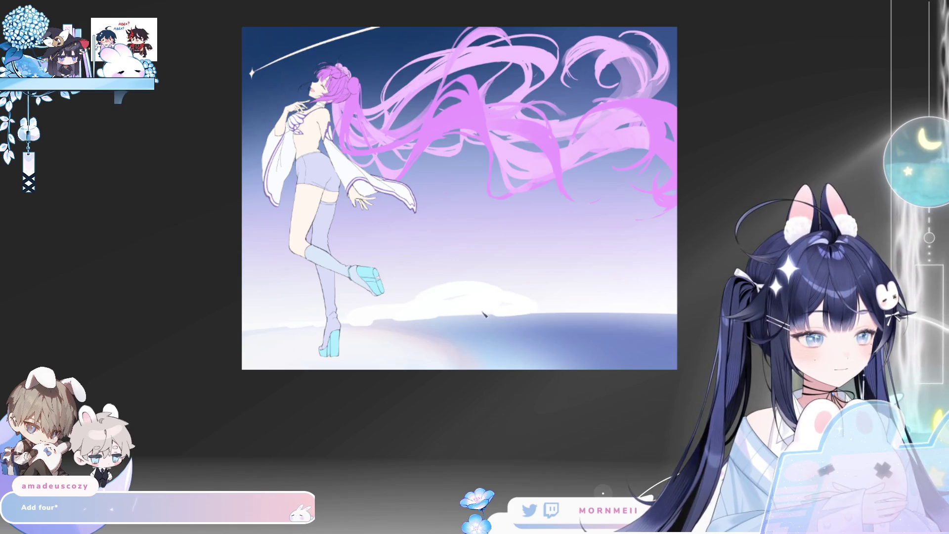
drag(440, 319, 667, 317)
mouse_move(568, 295)
mouse_down()
mouse_move(650, 294)
mouse_move(421, 317)
mouse_up()
drag(311, 324, 243, 334)
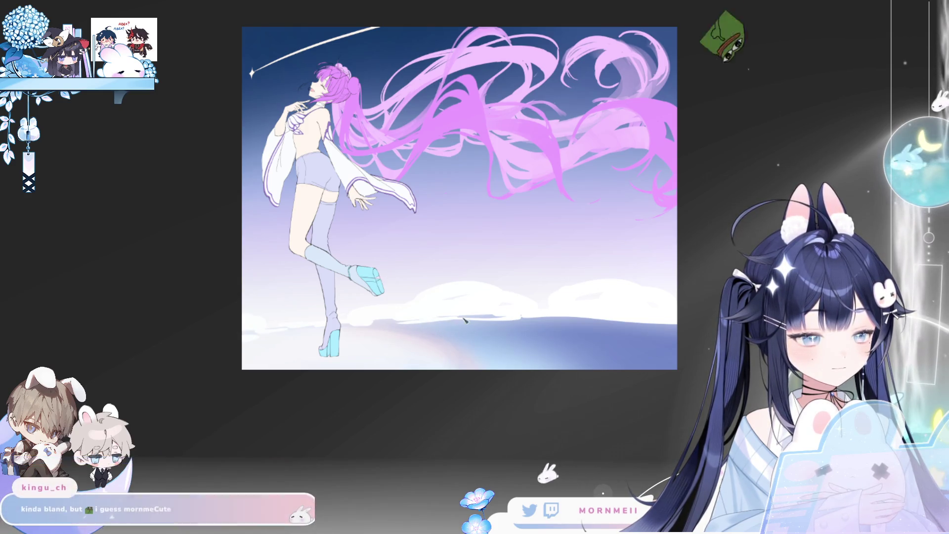
key(h)
key(h)
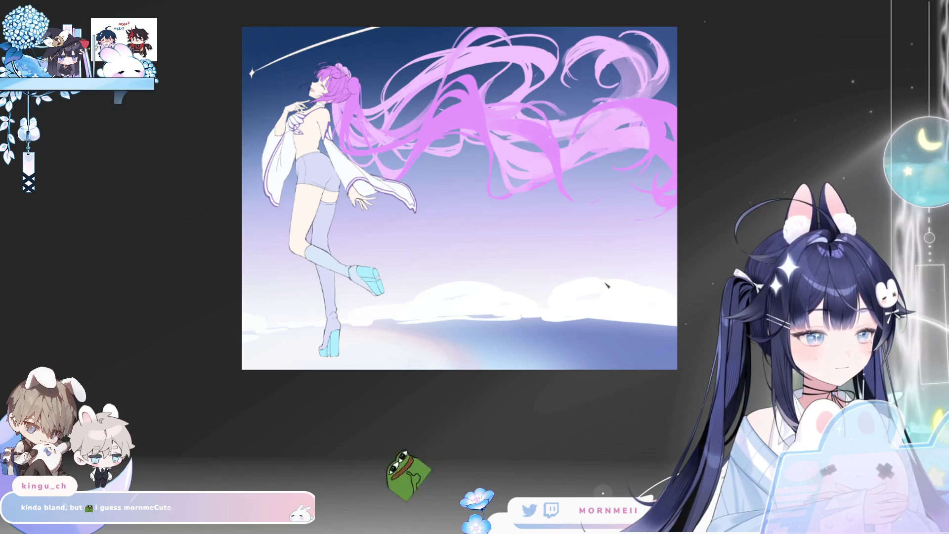
click(527, 293)
drag(528, 299, 491, 365)
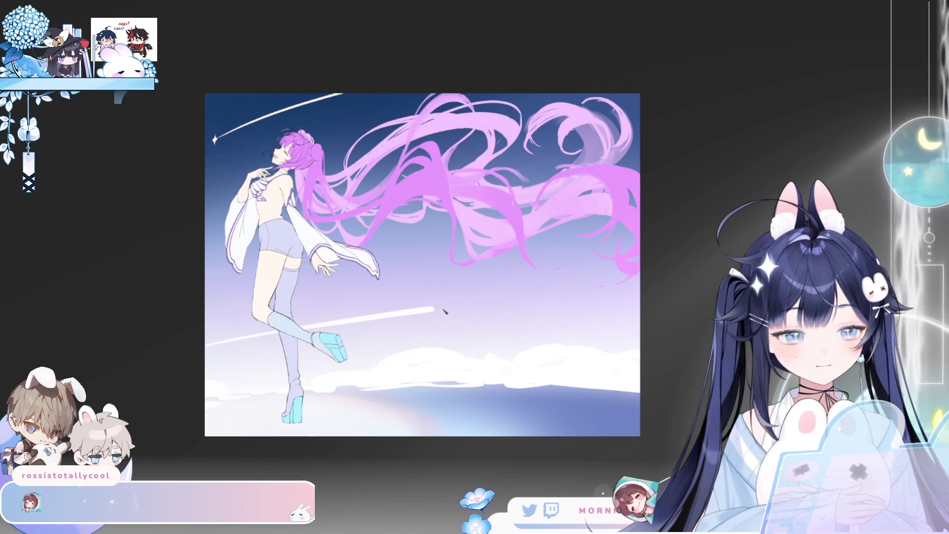
Step: Paint white clouds near the character's foot and check the streak in mirrored view
mouse_move(251, 353)
mouse_down()
mouse_move(344, 331)
mouse_move(430, 293)
mouse_move(637, 252)
mouse_move(354, 316)
mouse_up()
key(h)
key(h)
key(ctrl+z)
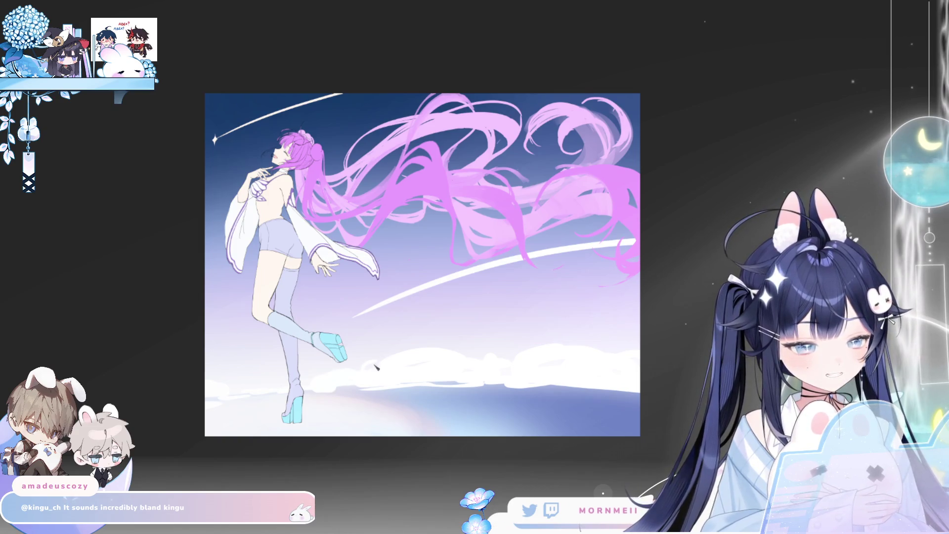
key(h)
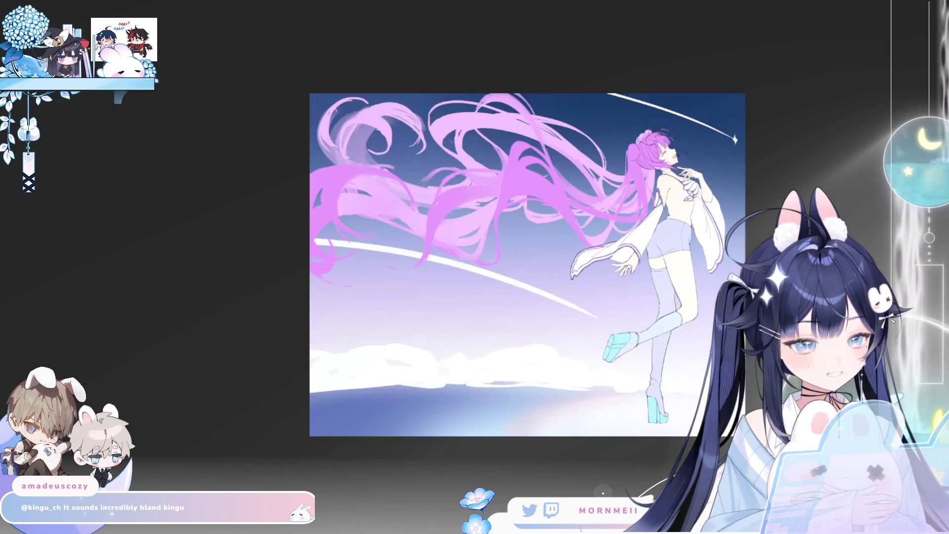
key(h)
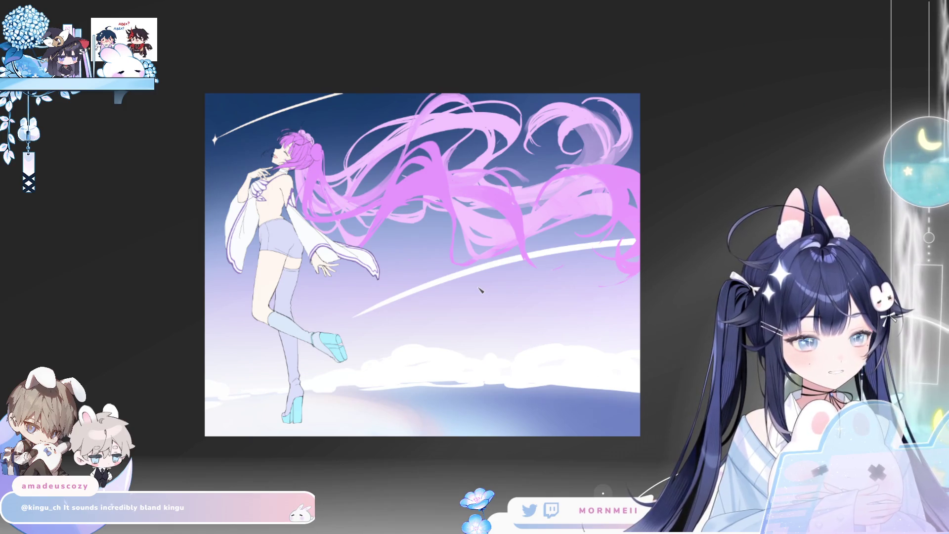
Step: Erase the straight white streak and paint a wispy white cloud across the lower sky
mouse_move(378, 324)
mouse_down()
mouse_move(434, 297)
mouse_move(617, 270)
mouse_up()
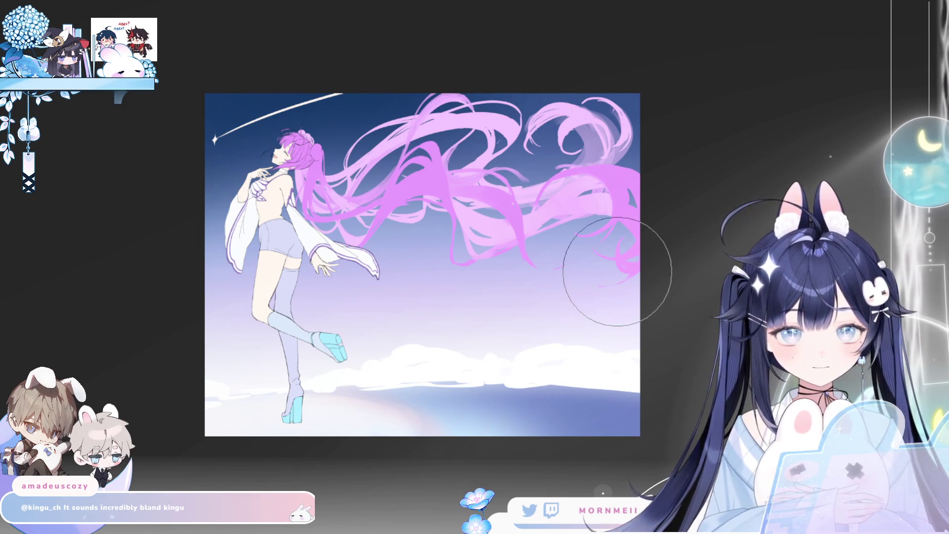
key(ctrl+z)
key(ctrl+y)
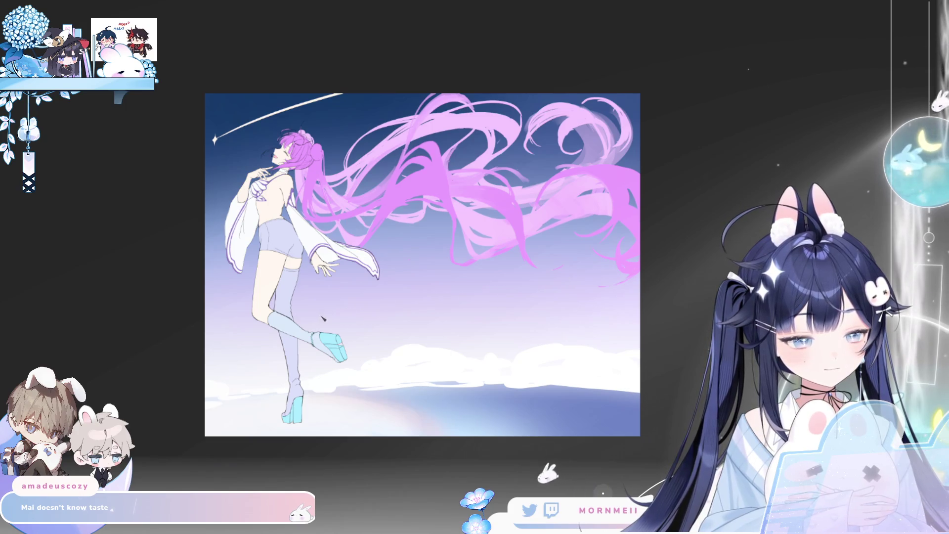
mouse_move(324, 319)
mouse_down()
mouse_move(462, 277)
mouse_move(425, 291)
mouse_move(484, 282)
mouse_move(543, 250)
mouse_move(504, 267)
mouse_move(617, 249)
mouse_move(466, 295)
mouse_up()
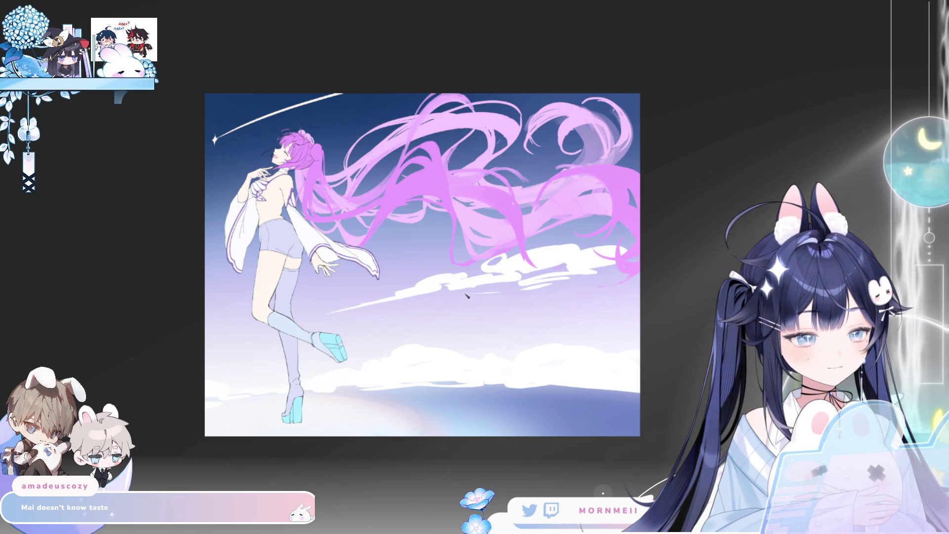
Step: Zoom out and toggle the horizontal flip several times to judge the composition
key(minus)
key(minus)
key(minus)
key(m)
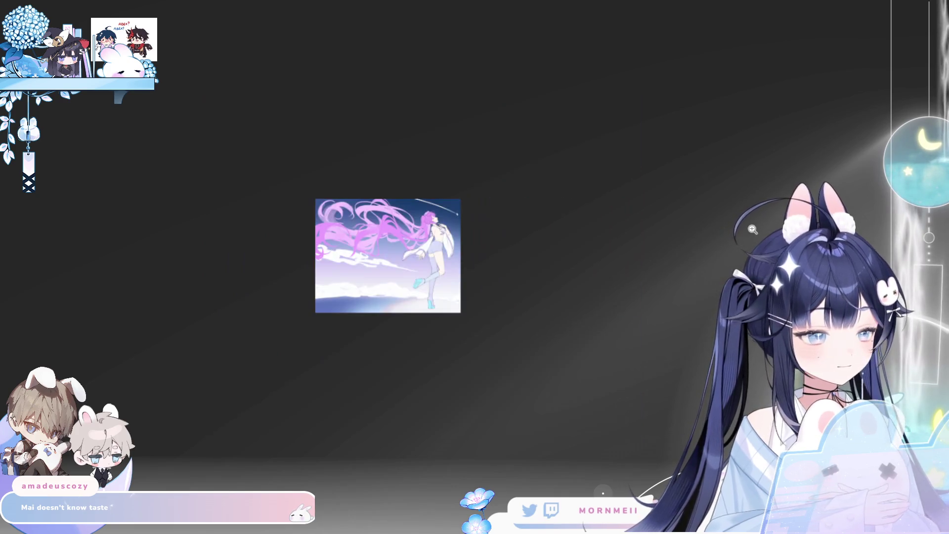
key(m)
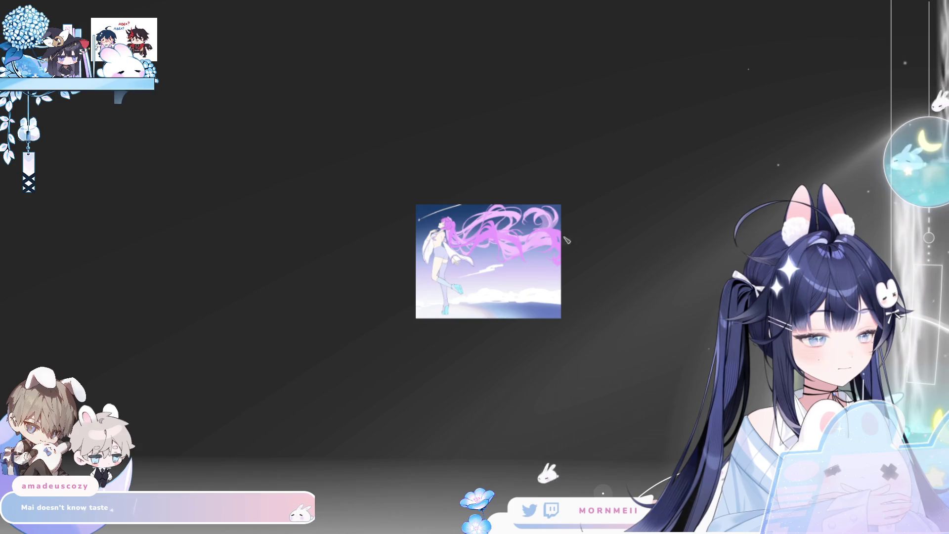
key(h)
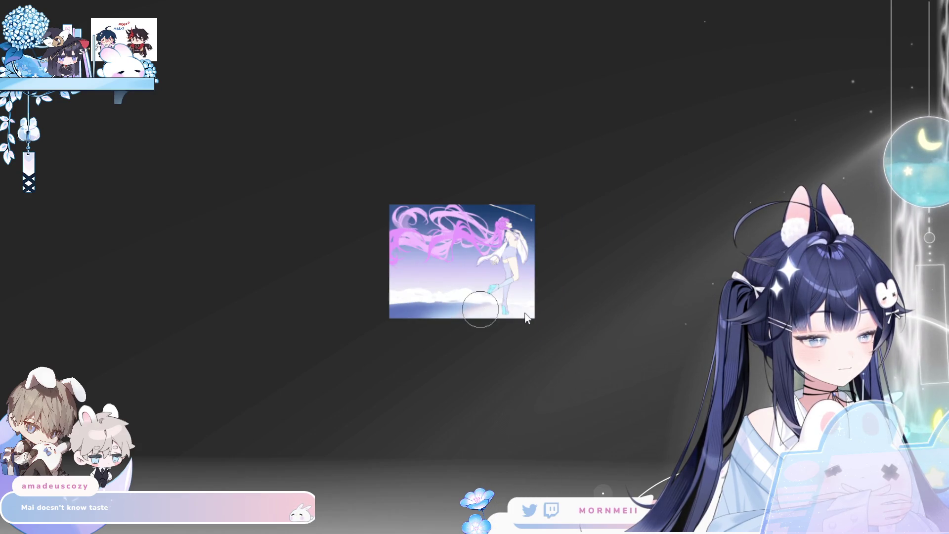
key(h)
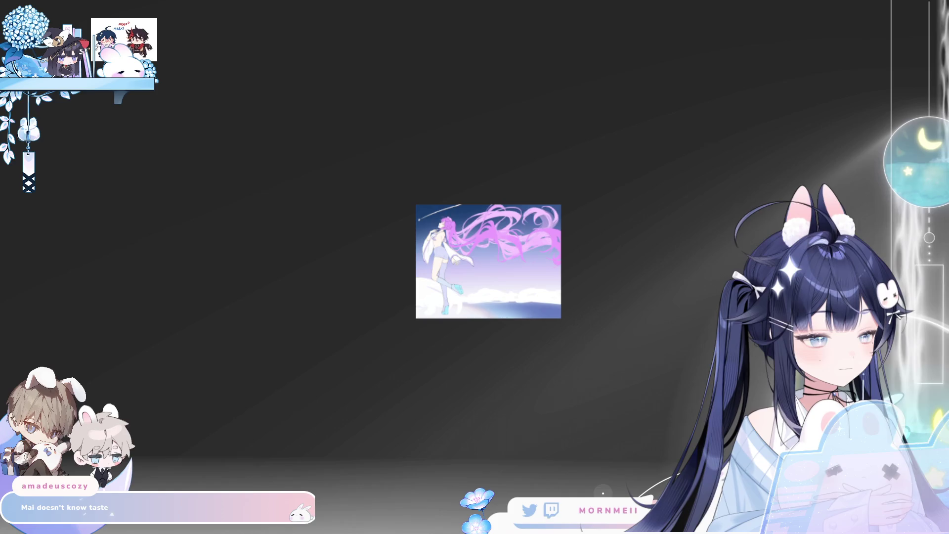
key(h)
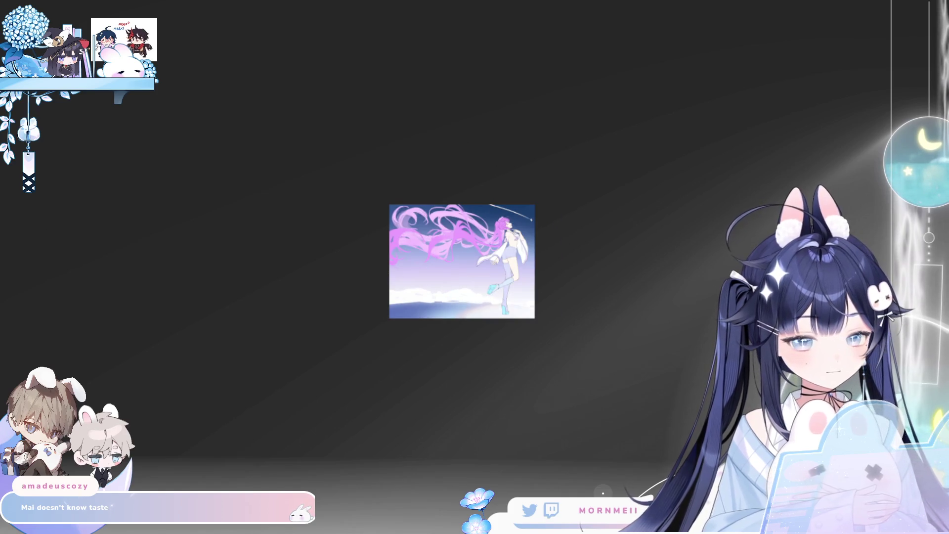
key(h)
key(h)
key(h)
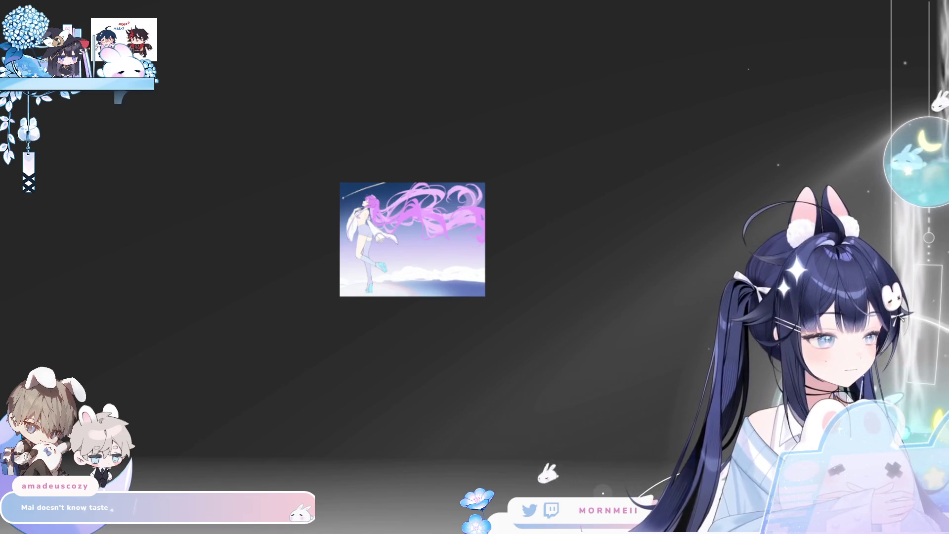
Step: Move the pale moon up-left behind the girl and start scaling it larger with Ctrl+T
key(h)
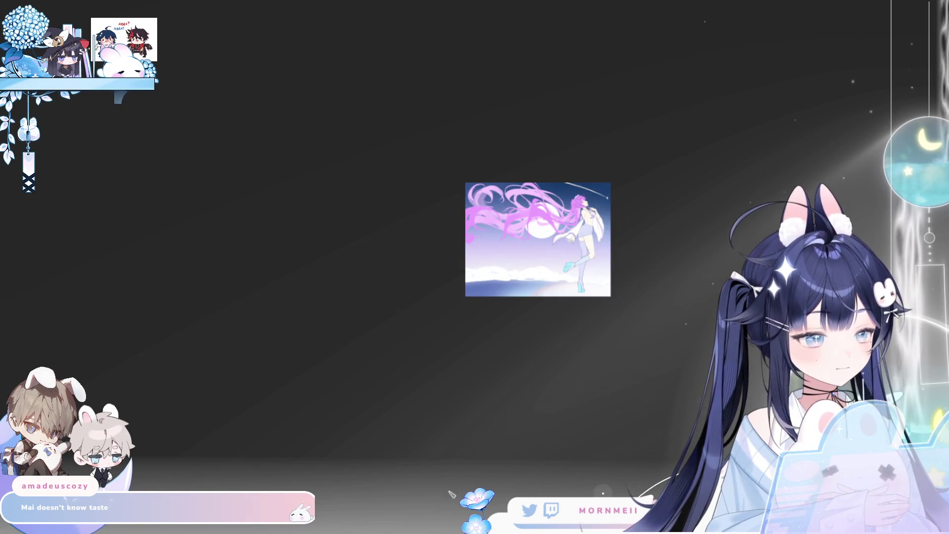
key(h)
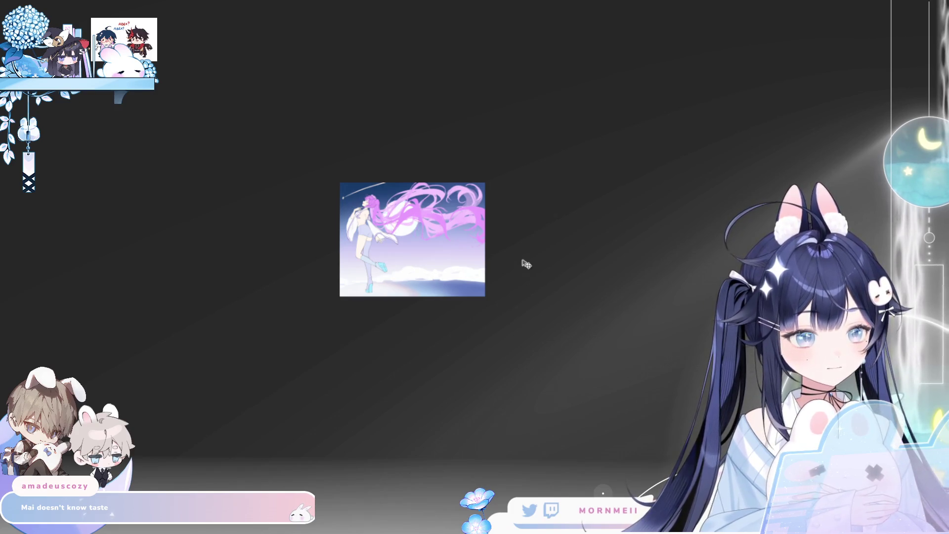
drag(523, 262, 492, 257)
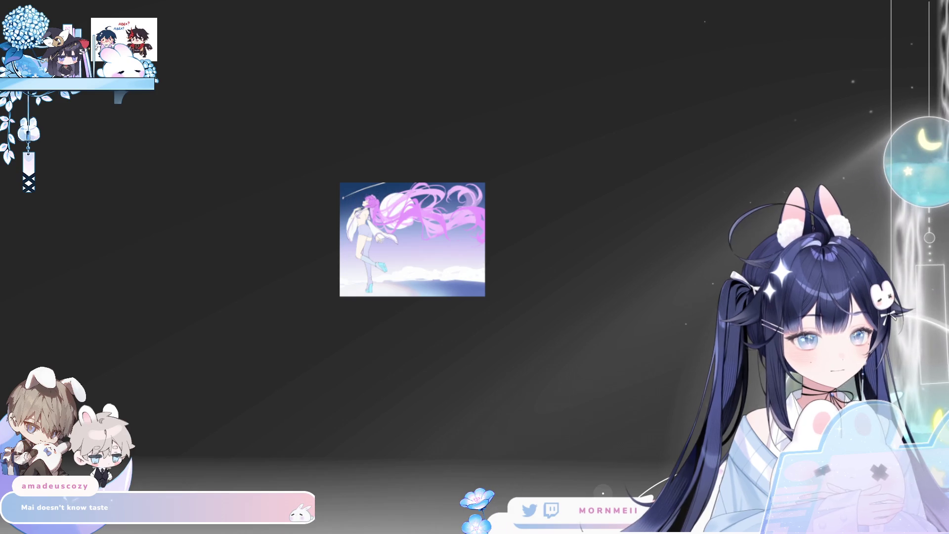
key(ctrl+t)
drag(399, 212, 450, 263)
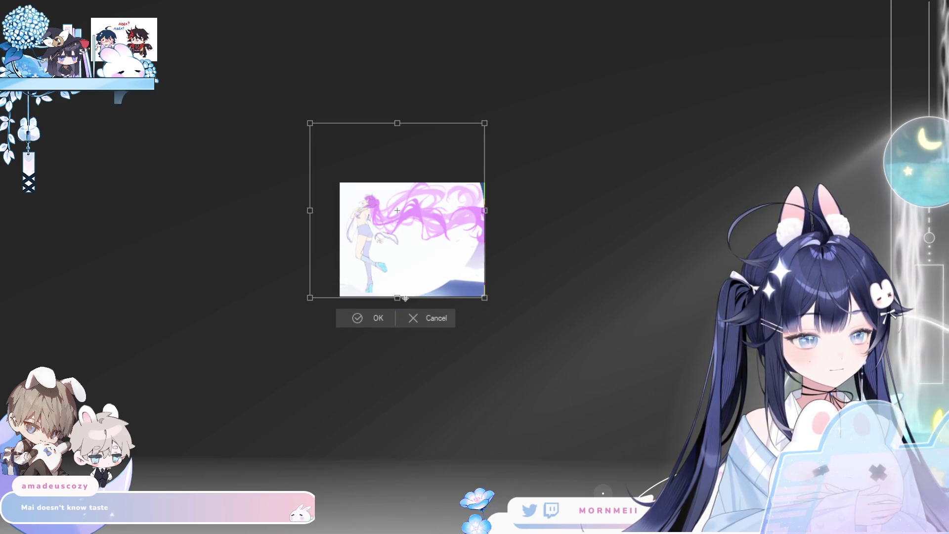
Step: Drag the moon's transform box up-left and commit the resize with Enter
mouse_move(405, 298)
mouse_down()
mouse_move(393, 252)
mouse_move(447, 255)
mouse_move(402, 243)
mouse_move(399, 233)
mouse_move(401, 240)
mouse_up()
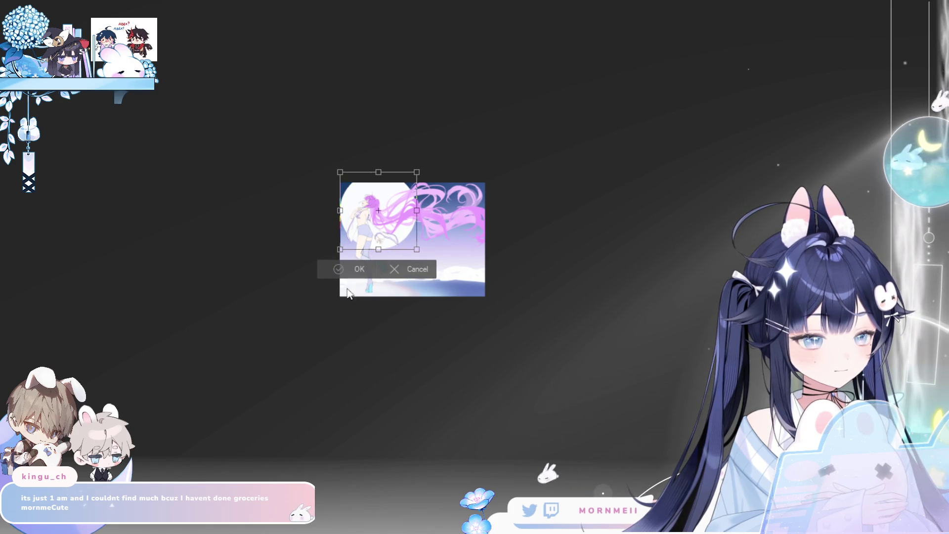
key(Return)
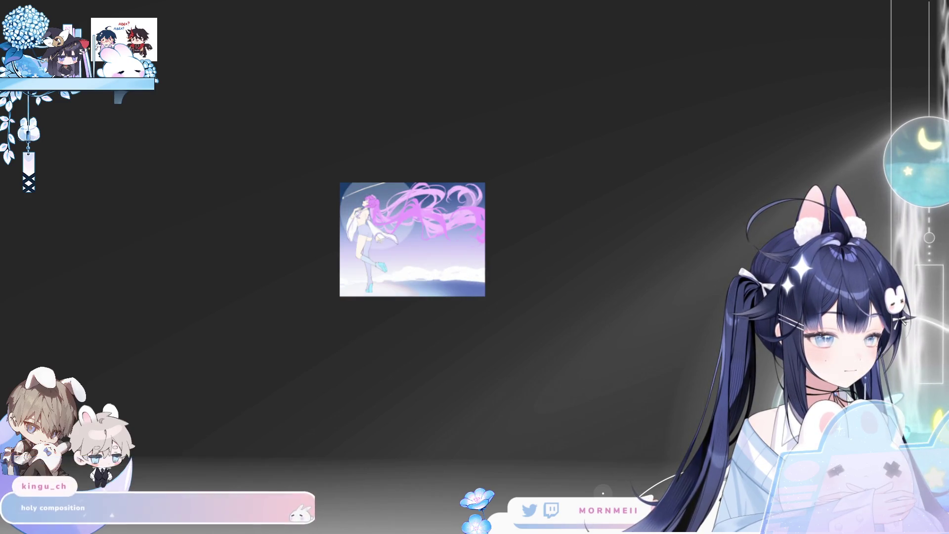
Step: Move the moon copy to the right-side sky near the hair tips, shrink it and apply
drag(587, 274, 457, 264)
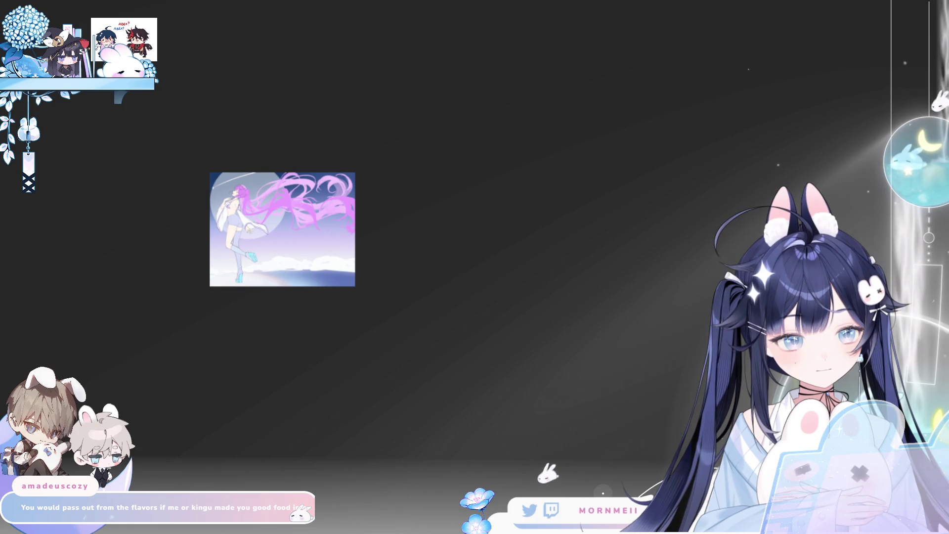
key(ctrl+t)
drag(255, 182, 337, 213)
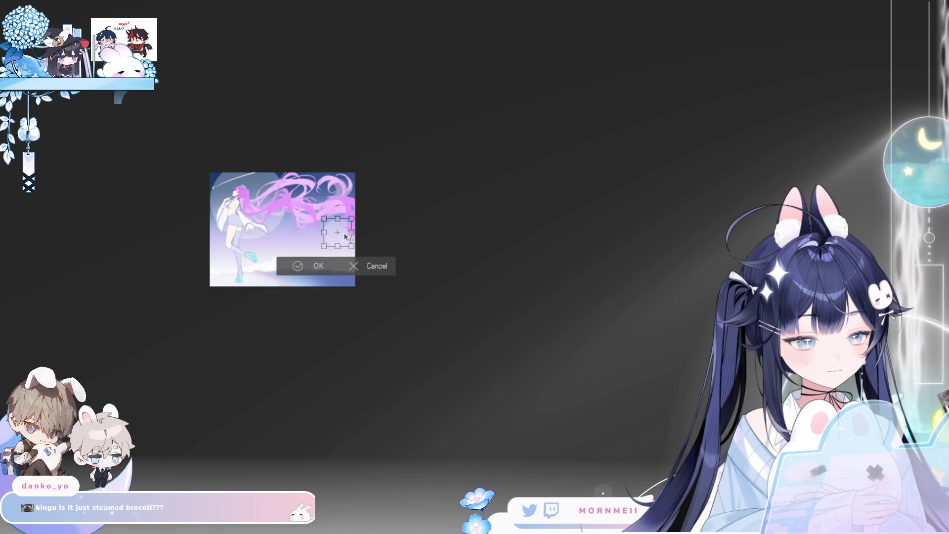
drag(358, 253, 350, 244)
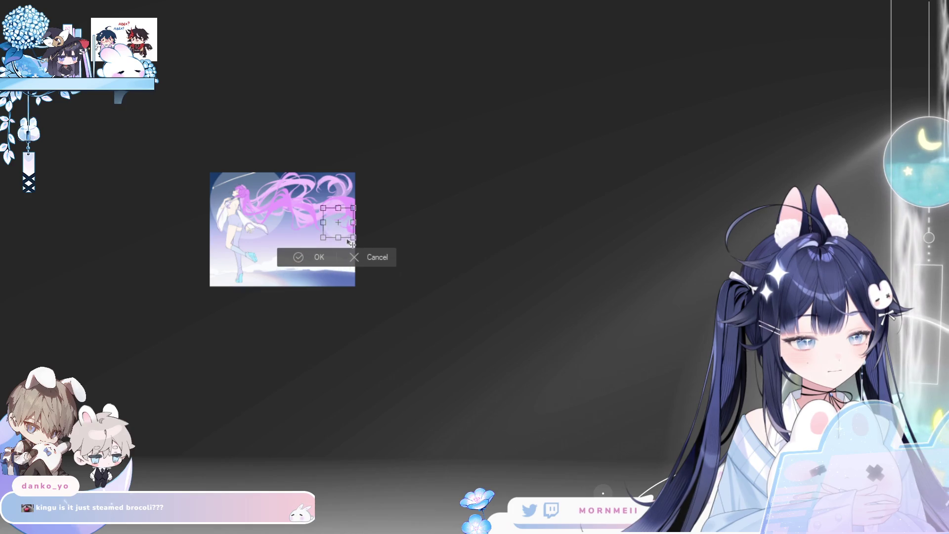
click(302, 262)
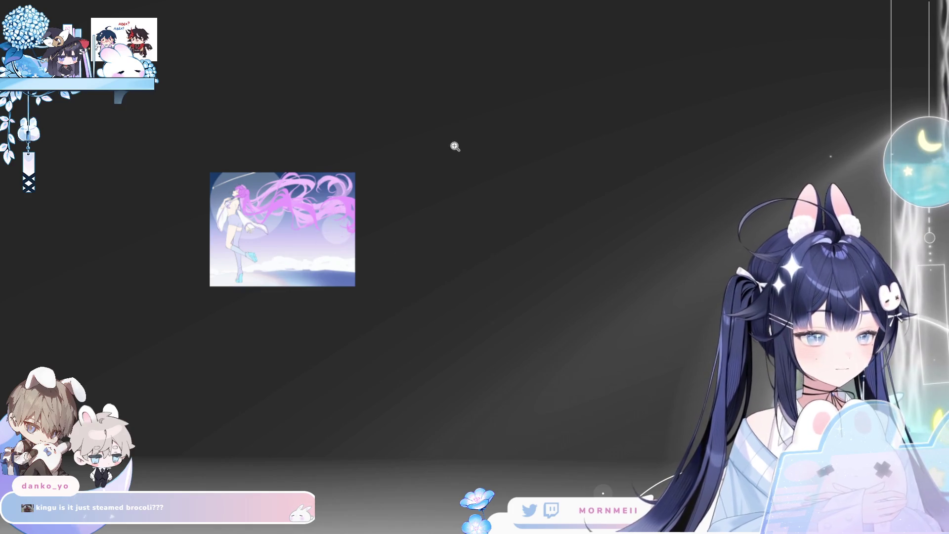
key(ctrl+minus)
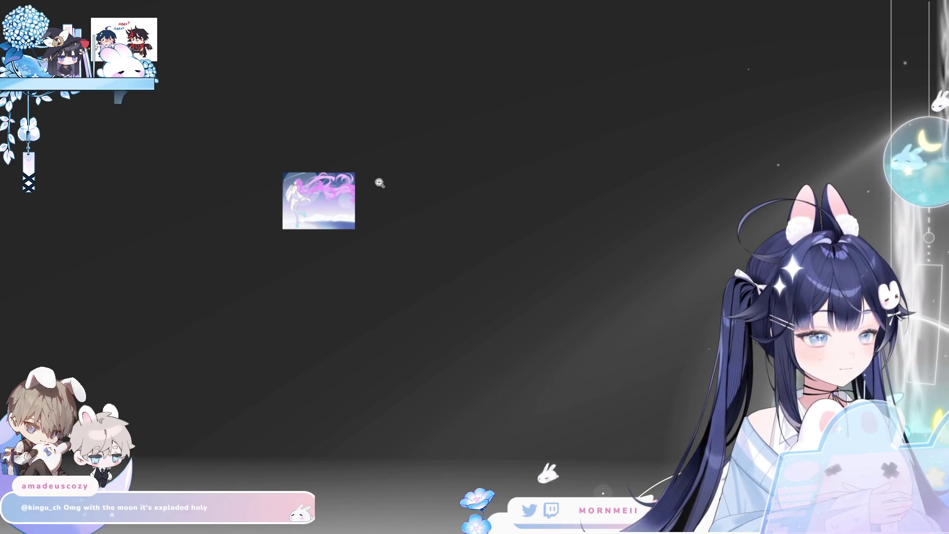
Step: Enlarge the girl figure and nudge her slightly right with a free transform
key(ctrl+plus)
key(ctrl+t)
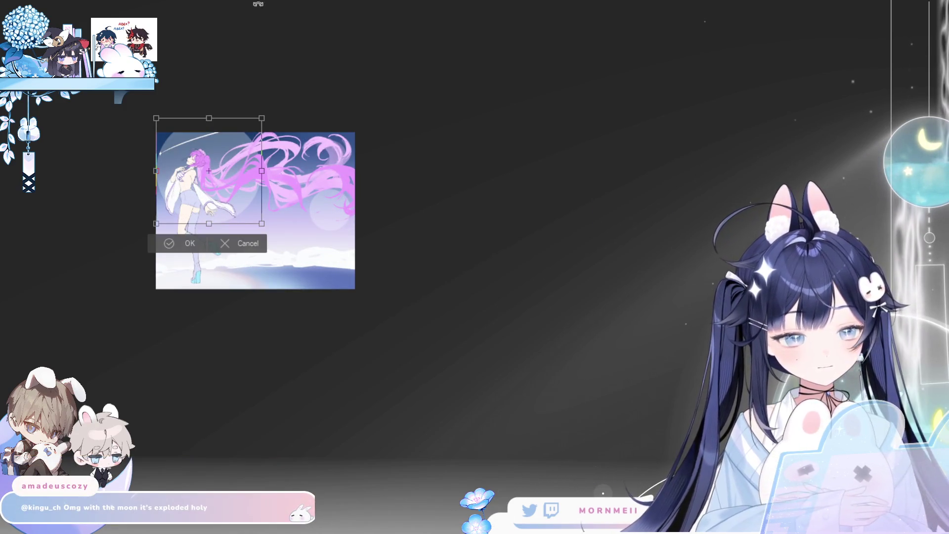
mouse_move(257, 222)
mouse_down()
mouse_move(275, 214)
mouse_move(261, 216)
mouse_up()
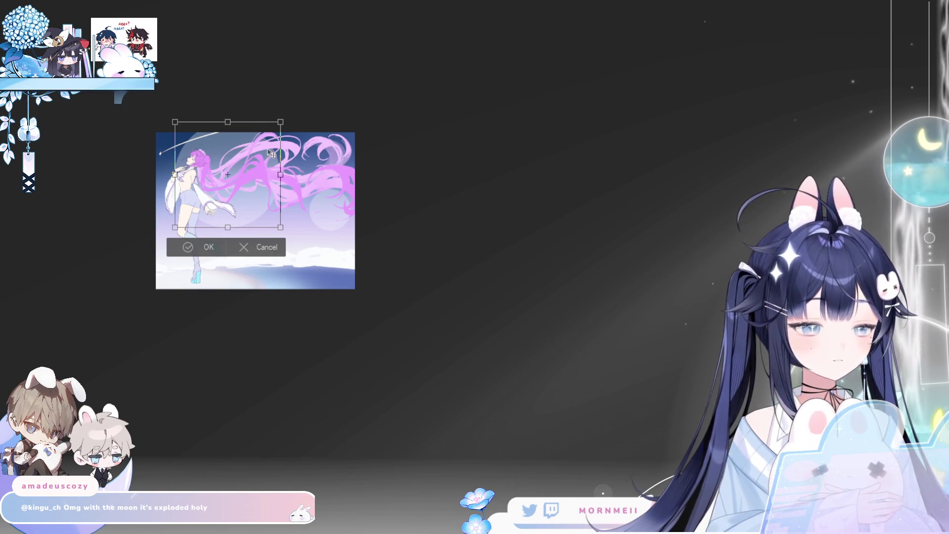
mouse_move(278, 228)
mouse_down()
mouse_move(296, 215)
mouse_move(314, 233)
mouse_move(175, 152)
mouse_move(233, 190)
mouse_move(255, 219)
mouse_move(271, 216)
mouse_move(255, 197)
mouse_up()
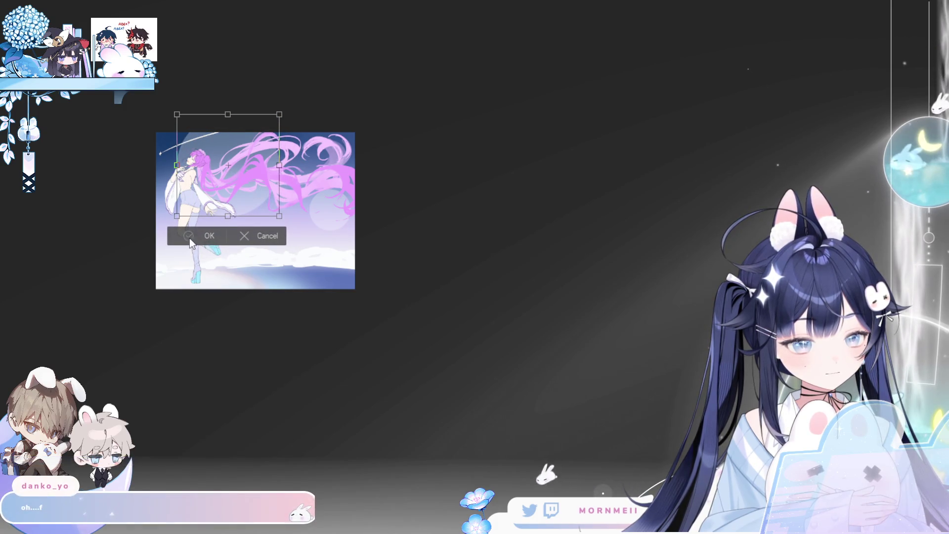
key(Return)
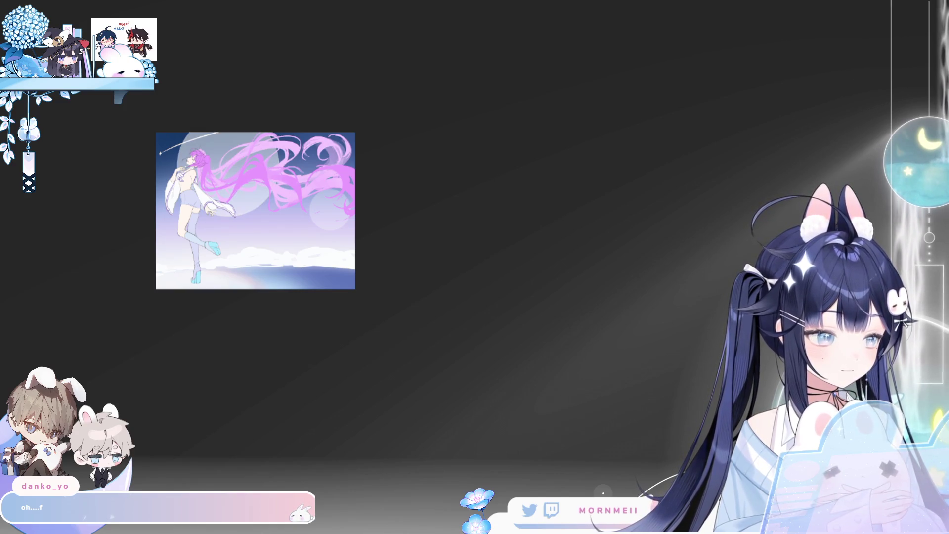
Step: Transform the lower-left element, moving it slightly down, and apply the new position
scroll(374, 276, down, 3)
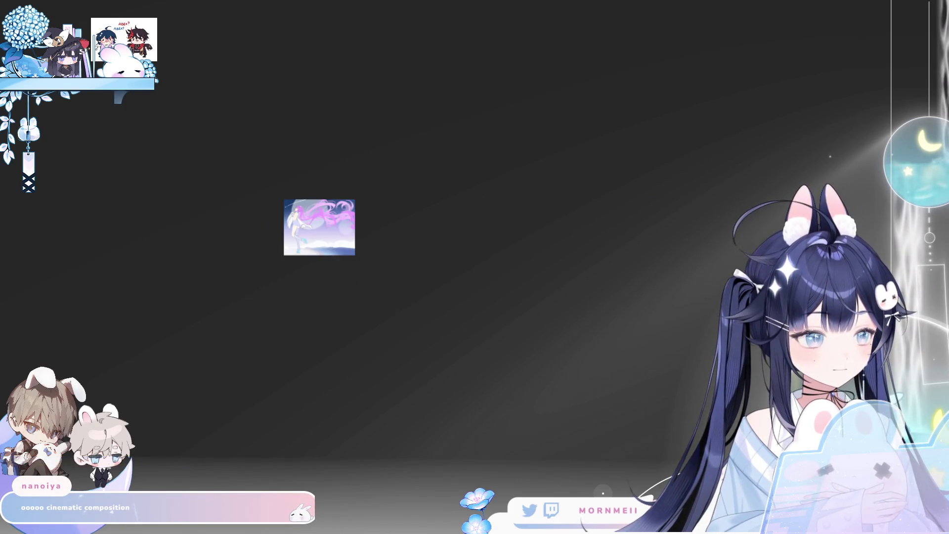
scroll(377, 218, up, 3)
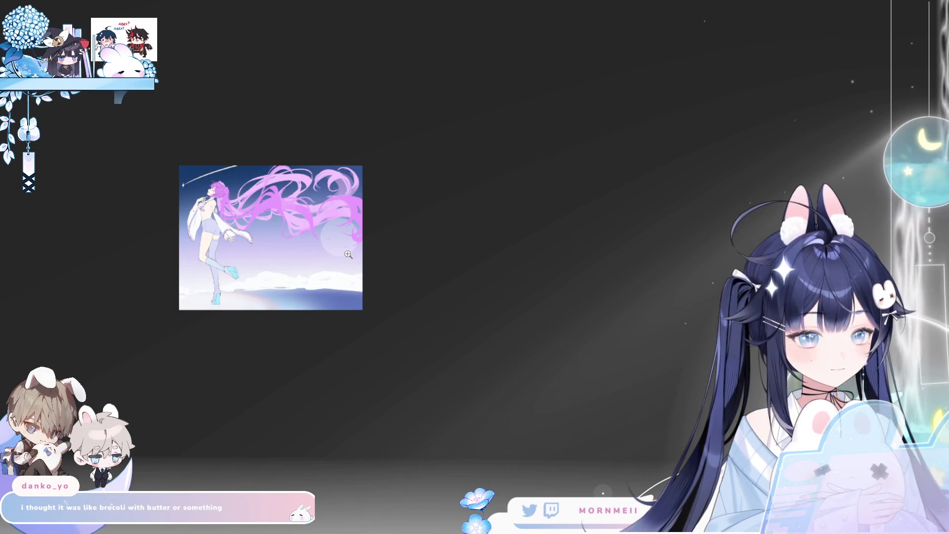
scroll(348, 254, up, 2)
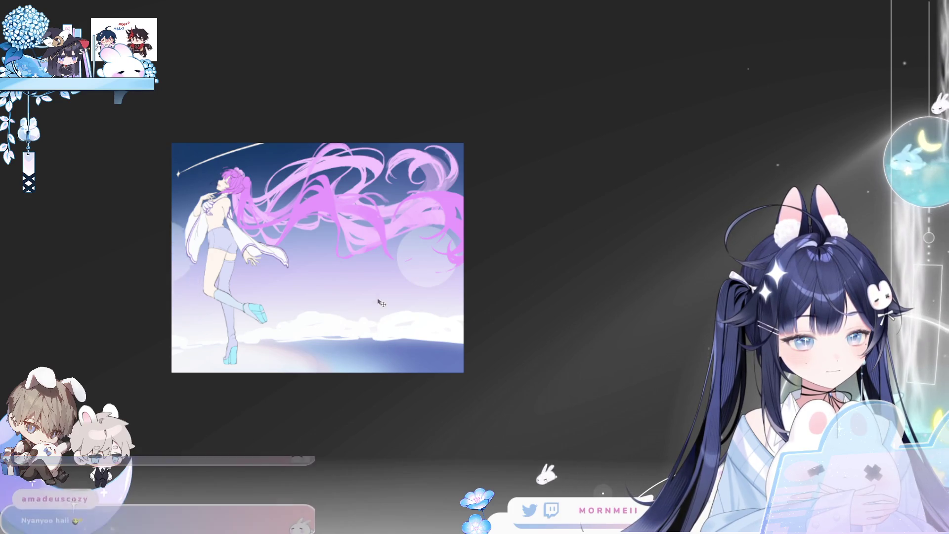
key(ctrl+t)
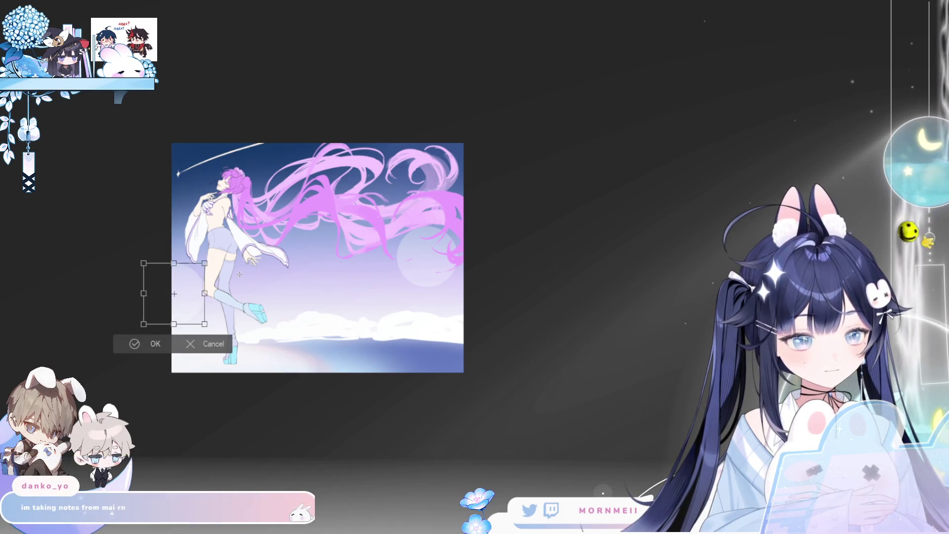
mouse_move(204, 325)
mouse_down()
mouse_move(201, 314)
mouse_move(212, 346)
mouse_up()
click(144, 381)
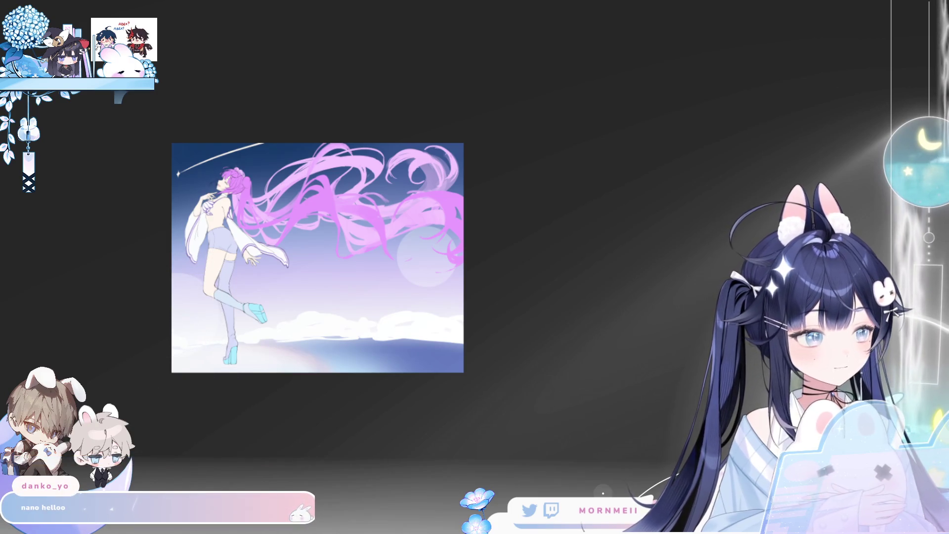